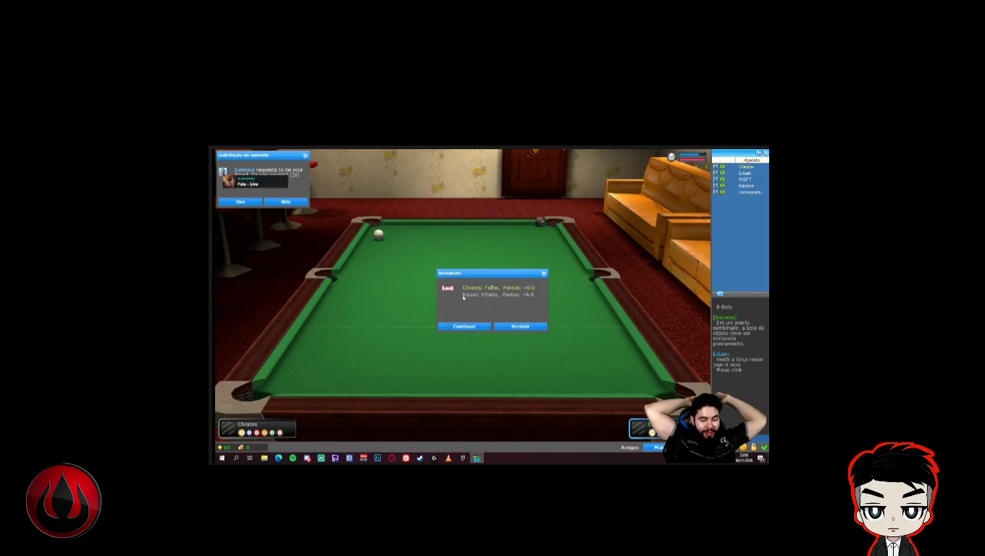
- Move past the foul-loss result screen (opponent +6.0) toward a new 8-ball table
mouse_move(721, 236)
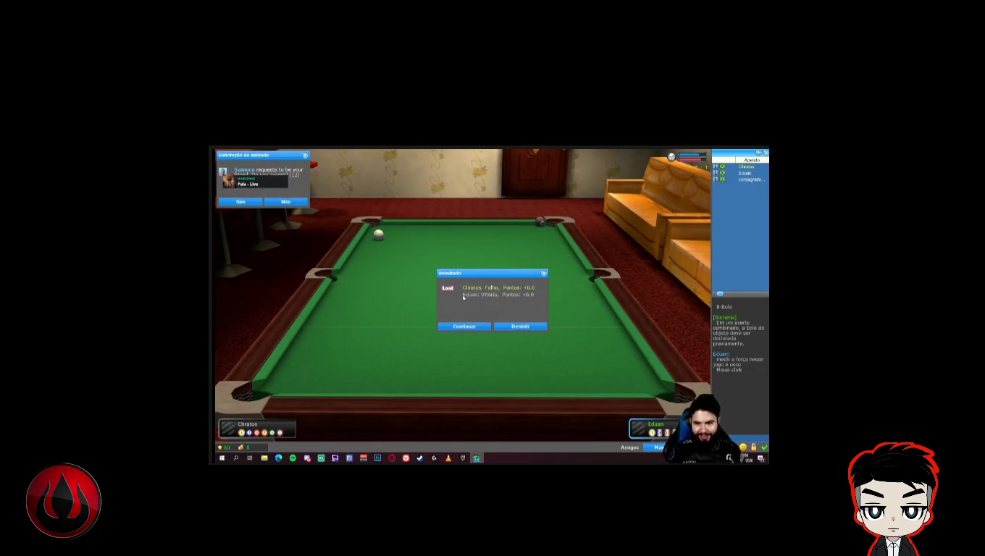
mouse_move(678, 223)
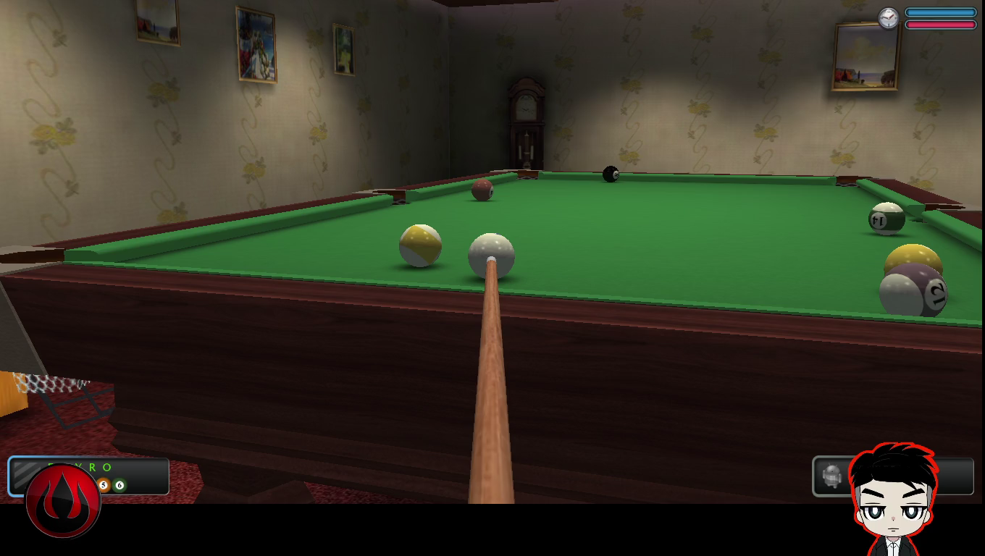
- Place the cue ball near the top rail and pot the striped ball near the corner
mouse_move(670, 414)
left_mouse_down()
mouse_move(677, 500)
mouse_move(724, 499)
mouse_move(724, 463)
mouse_move(718, 536)
mouse_move(719, 492)
left_mouse_up()
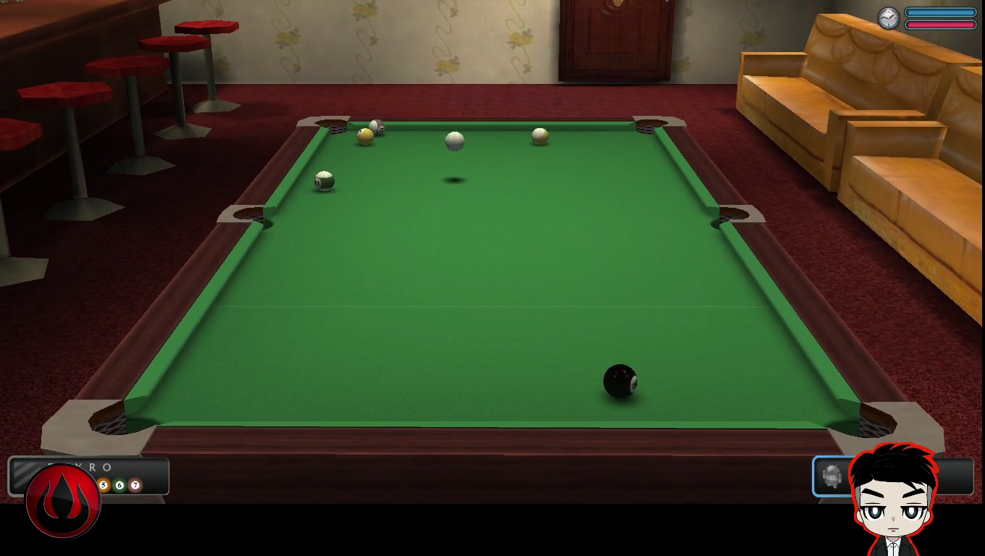
left_click(420, 131)
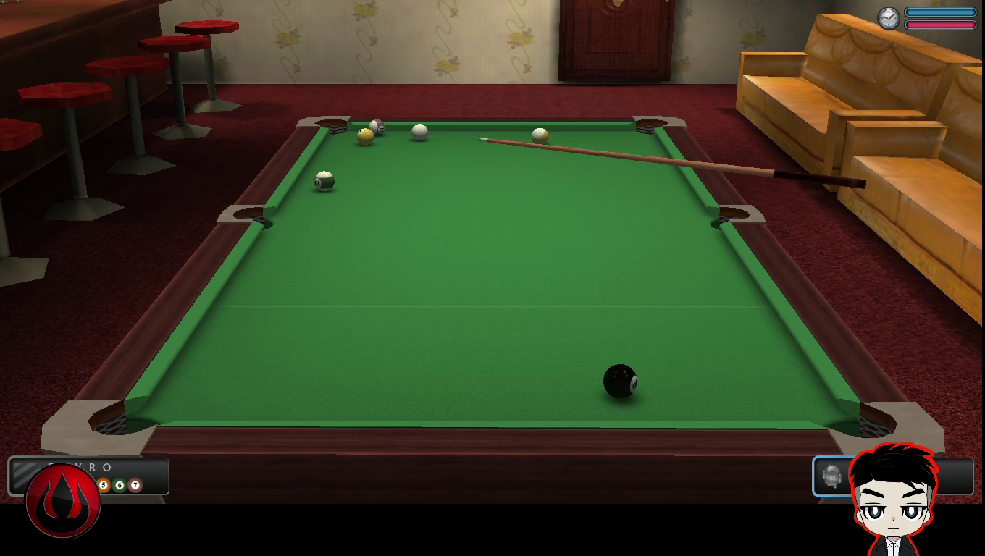
left_click(749, 481)
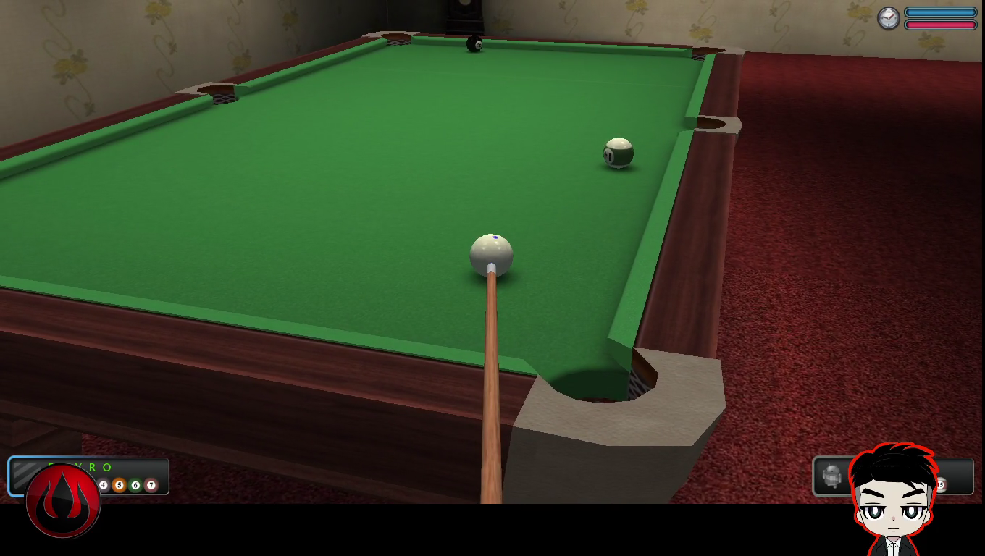
- Take further shots sending the cue ball up the table to the far end
key("space")
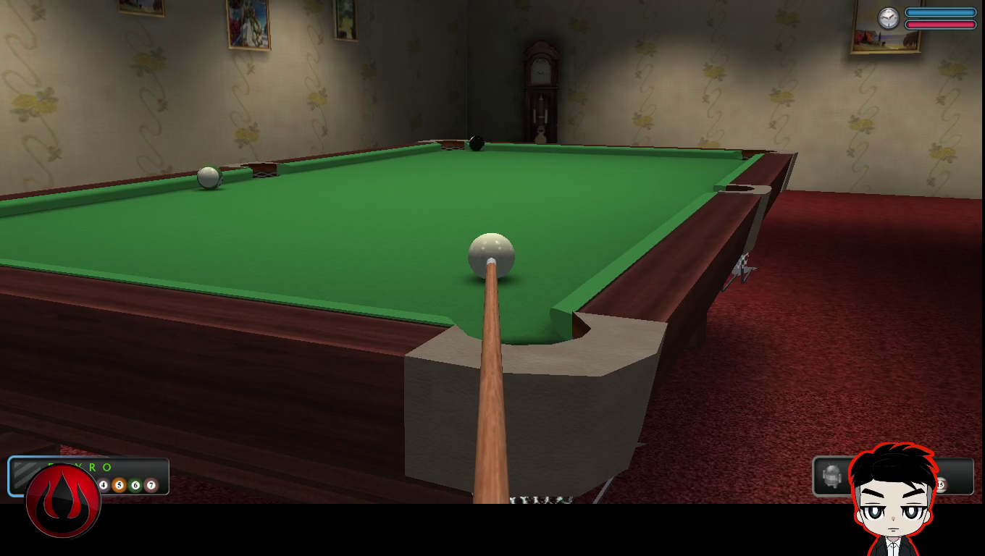
left_click_drag(492, 260, 492, 348)
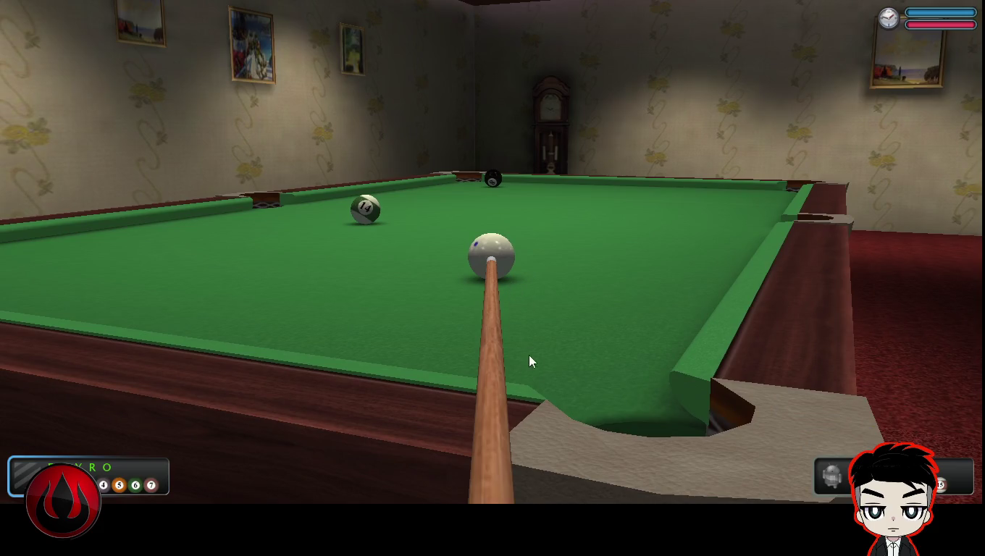
left_click_drag(507, 354, 514, 290)
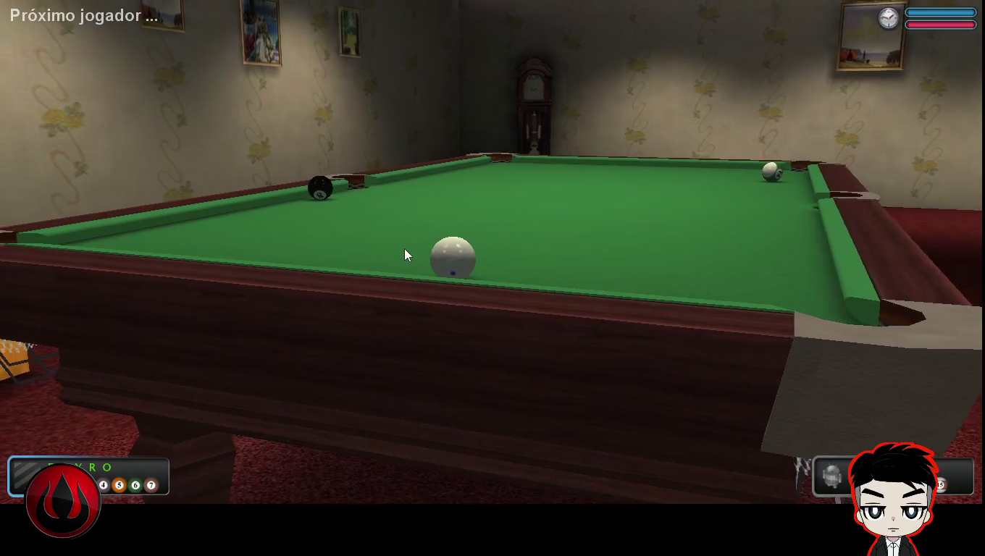
- Swing the aim left and right, then shoot the cue ball at the black 8 ball
key("Left")
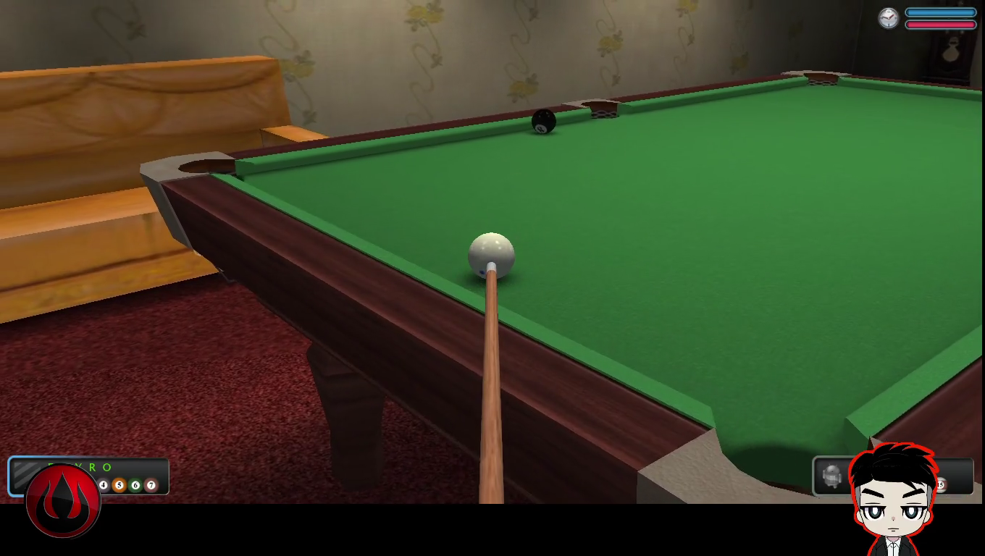
key("Right")
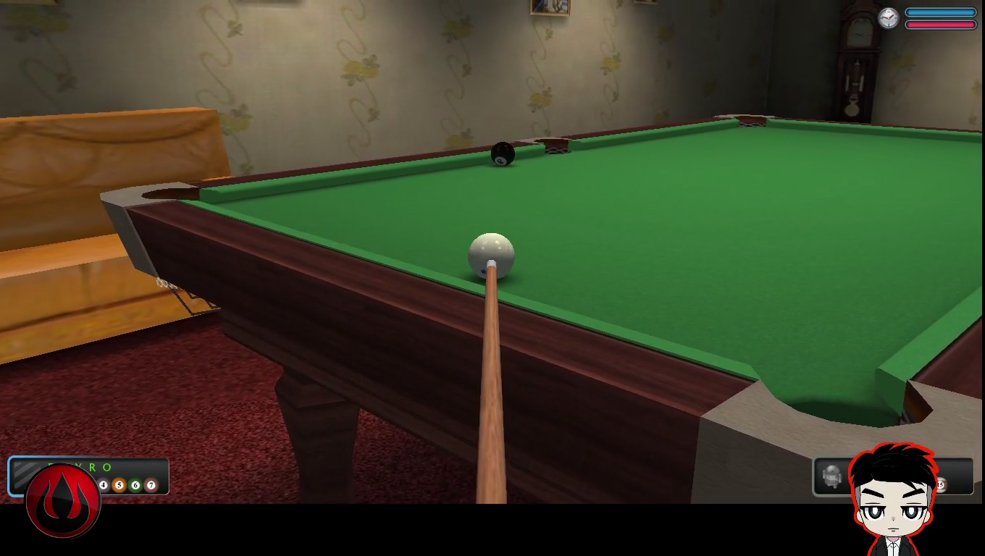
key("space")
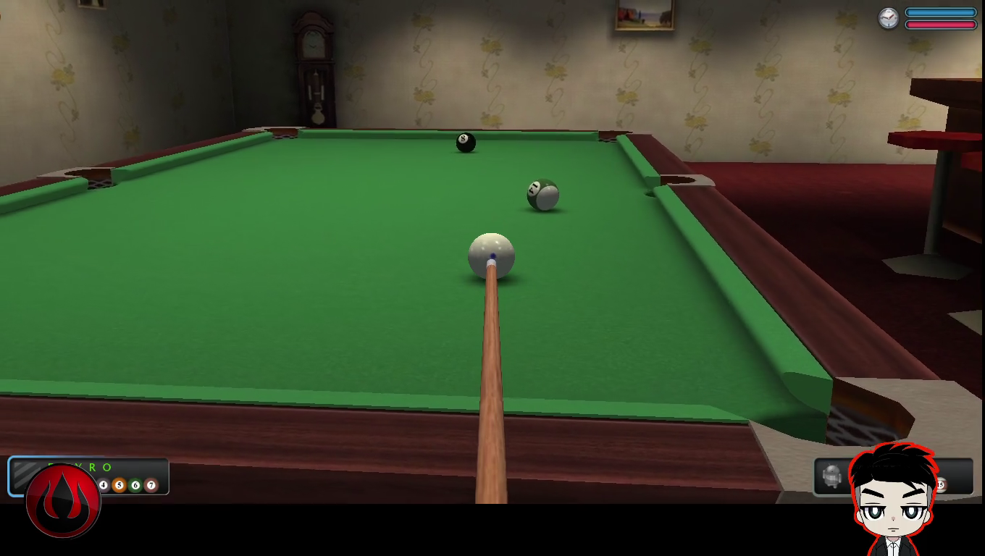
mouse_move(540, 280)
left_mouse_down()
mouse_move(540, 326)
mouse_move(540, 281)
left_mouse_up()
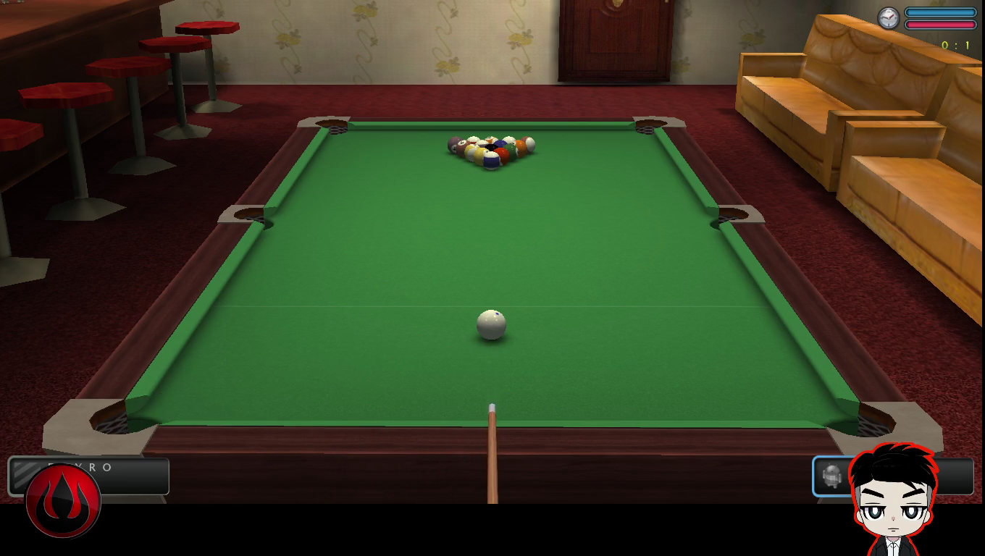
- Break the new rack, then aim right and shoot toward the far balls
left_click(491, 253)
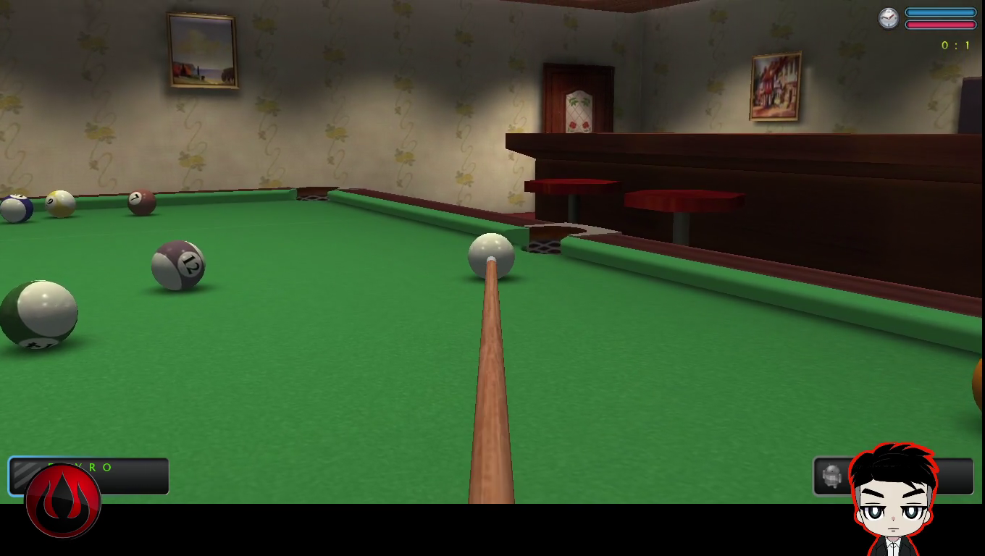
key("Right")
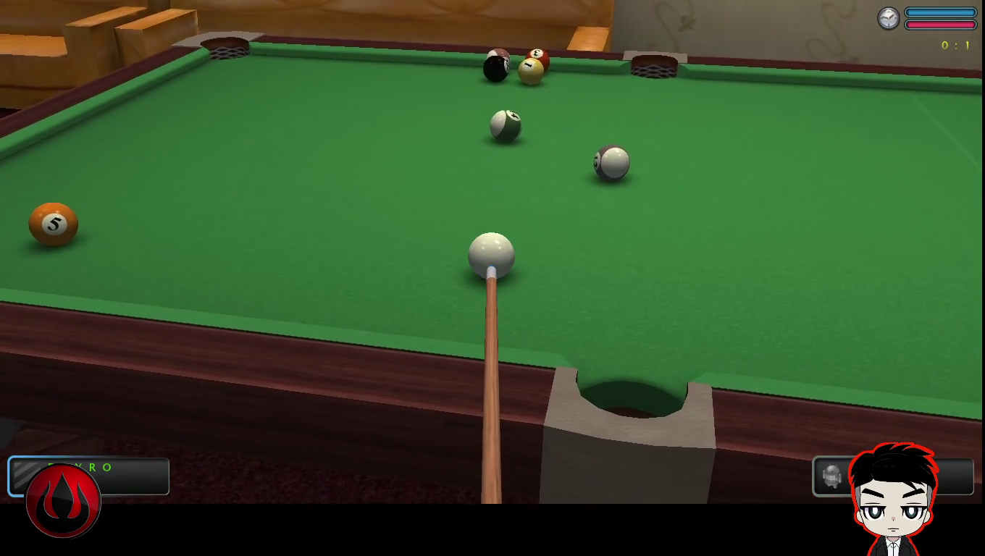
key("Right")
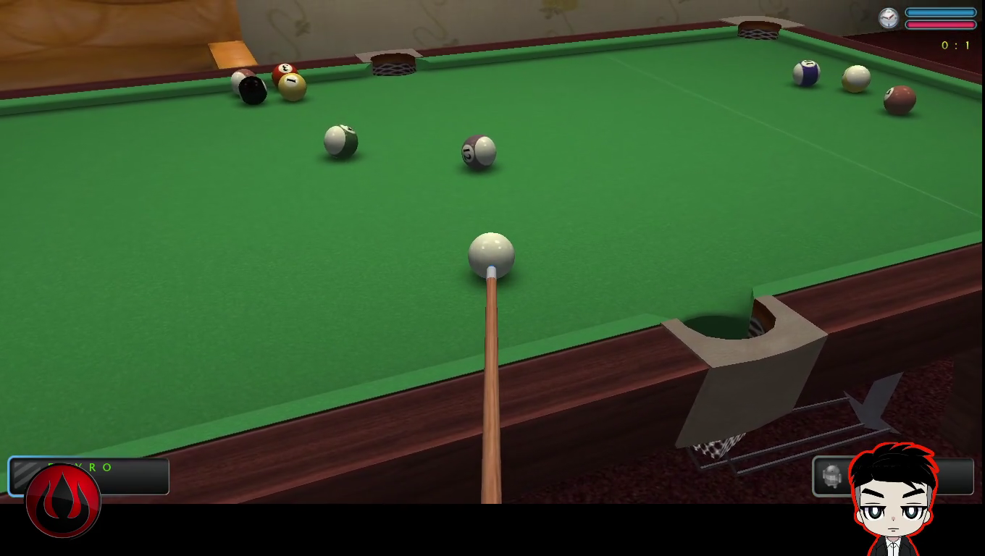
key("space")
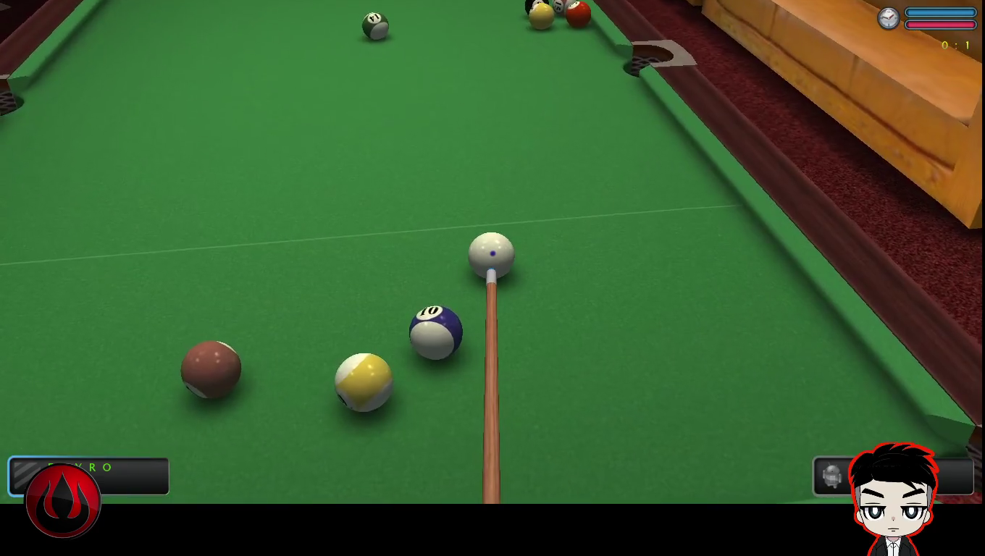
- Swing the aim onto the 10 ball and shoot to pot the 9 ball
key("Right")
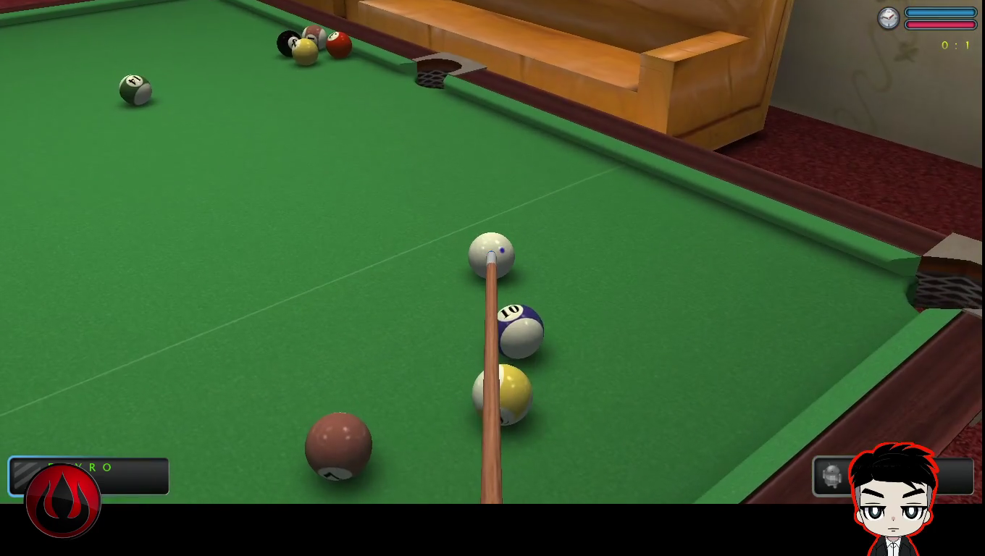
key("Right")
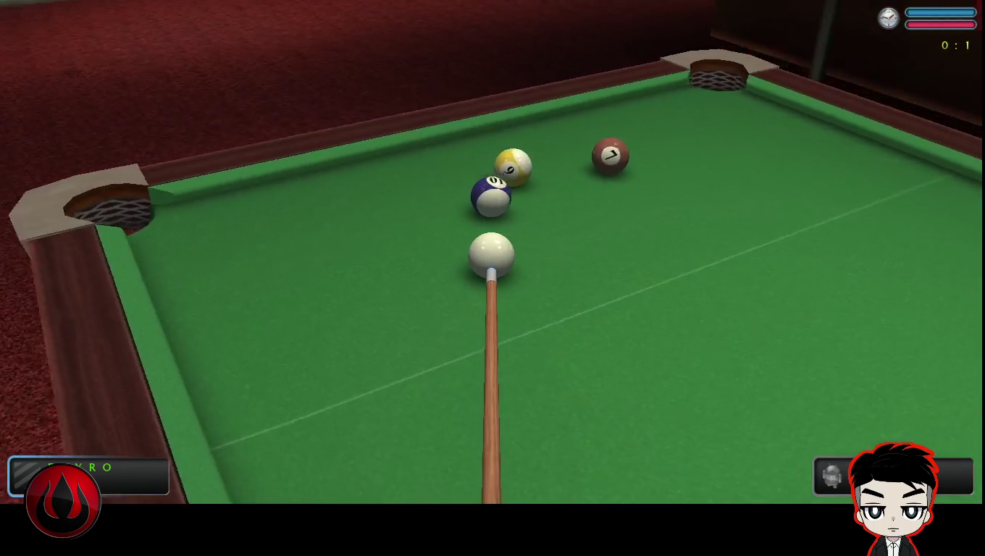
key("Right")
key("space")
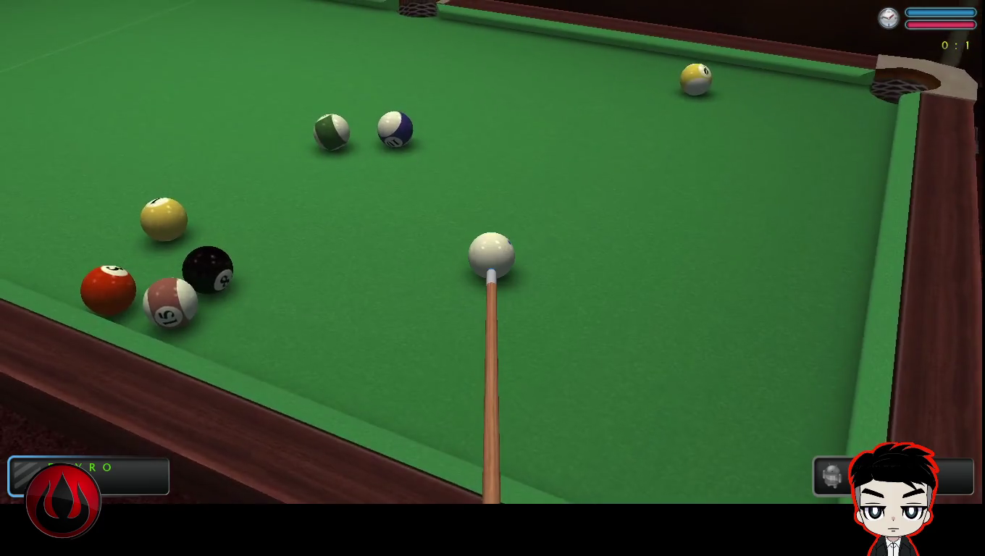
- Strike into the scattered balls, then shoot up toward the 14 ball
key("Left")
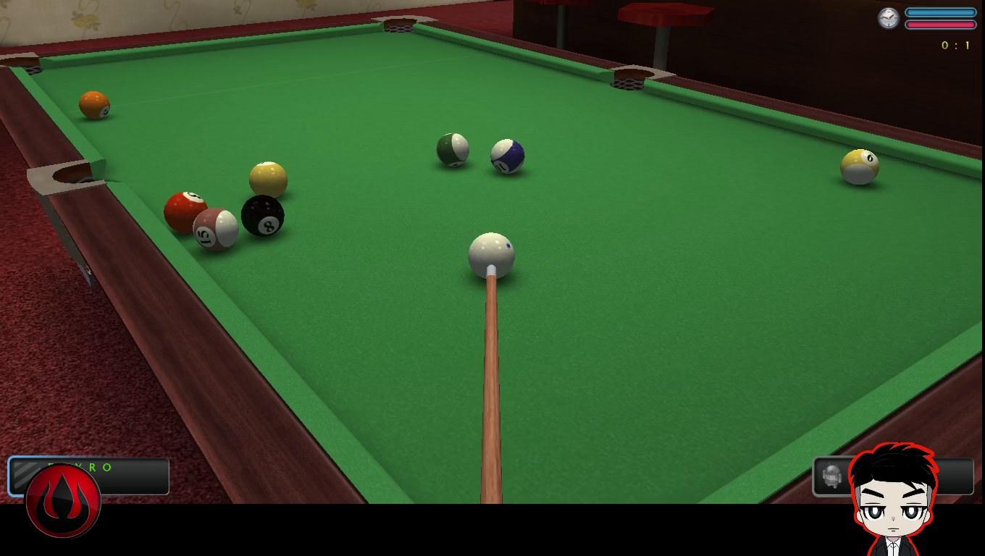
key("space")
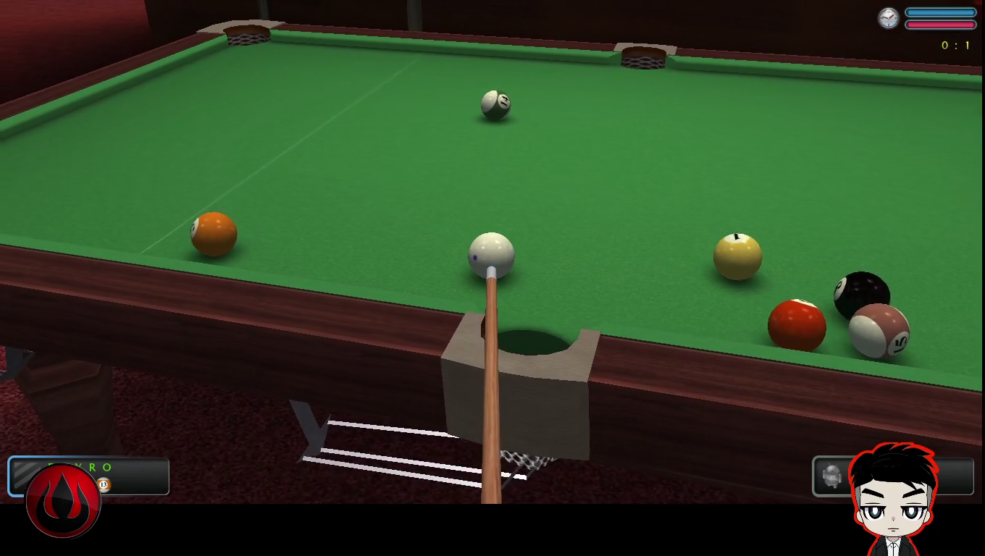
key("space")
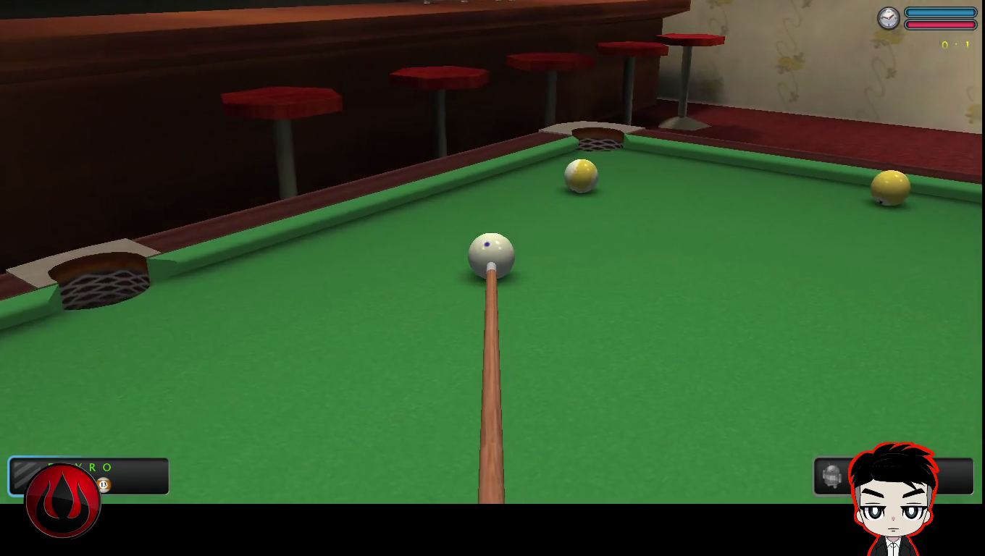
key("Right")
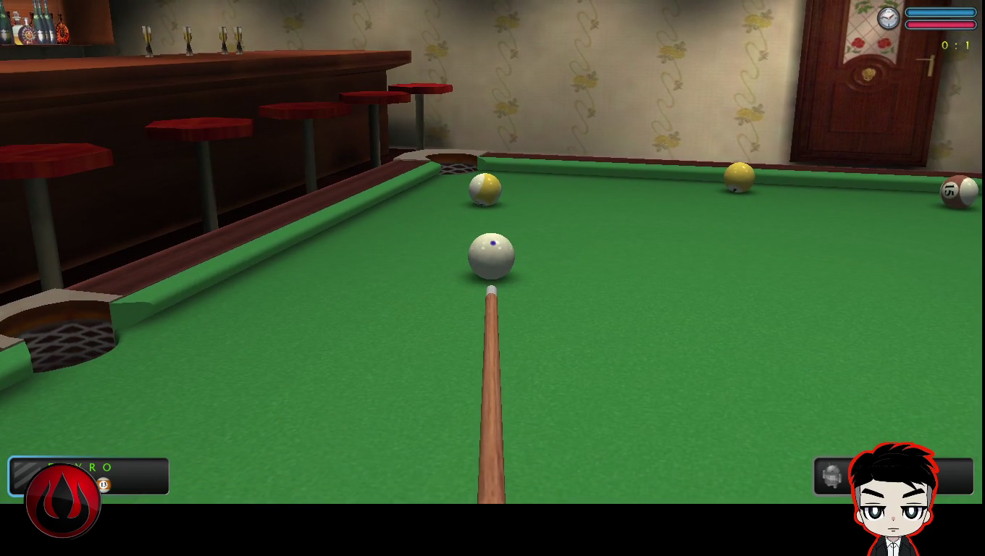
- Shoot at the yellow striped ball, then line up and lower the view along the table
key("space")
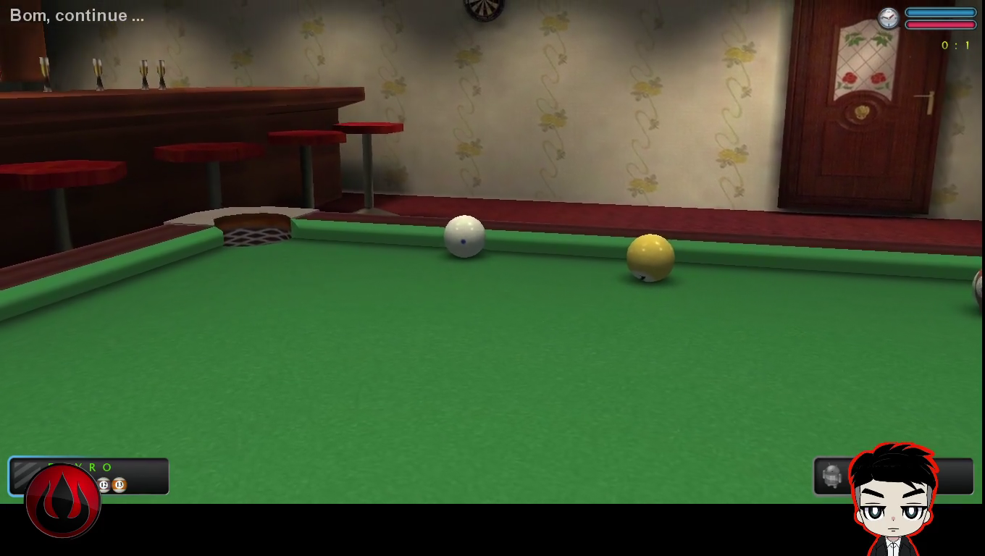
key("Right")
key("Down")
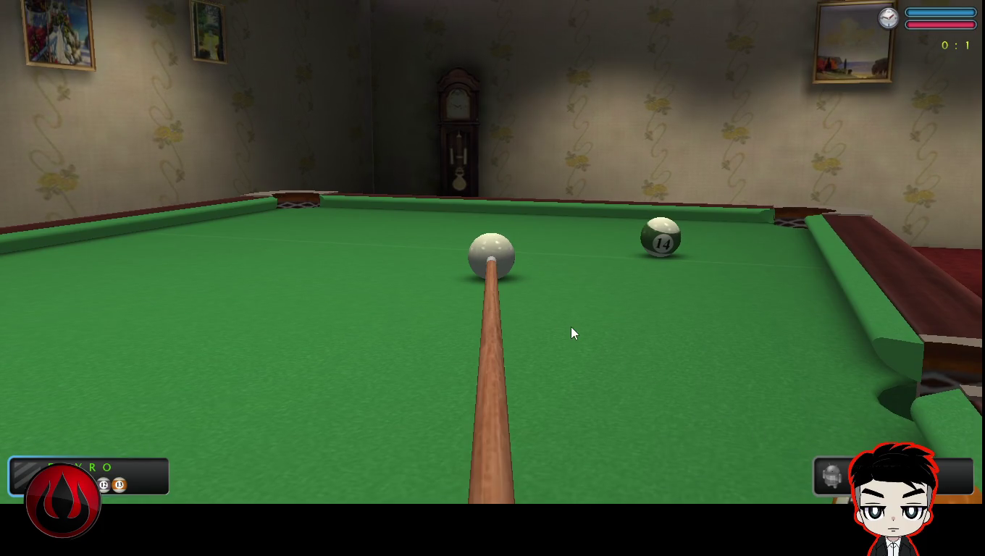
- Send the 14 ball toward the far corner pocket, then strike the red ball
key("Right")
key("Right")
key("Right")
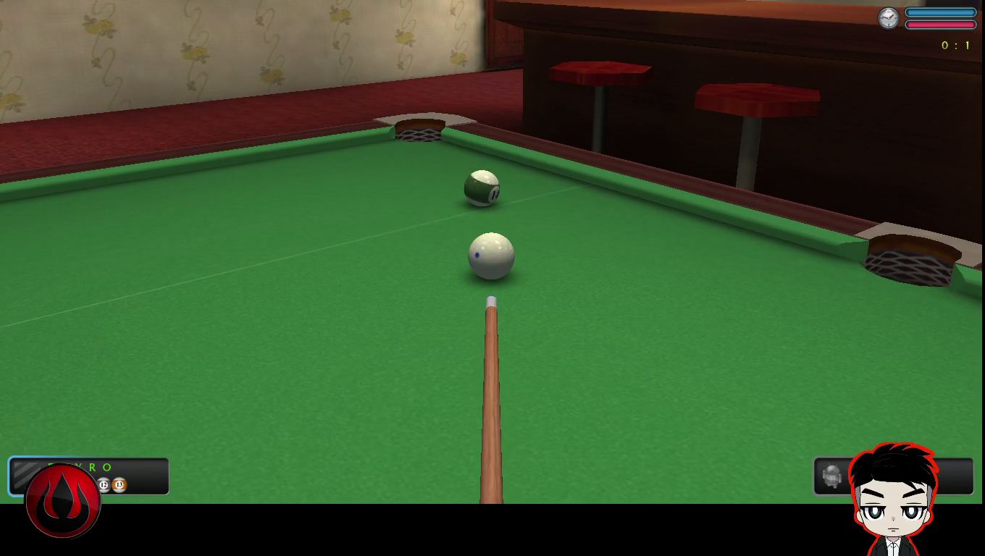
key("space")
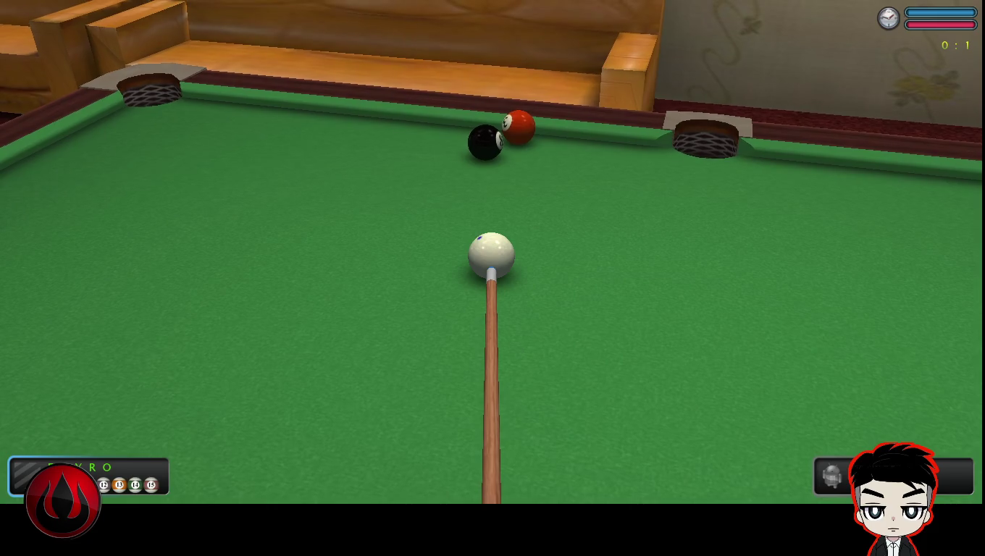
key("space")
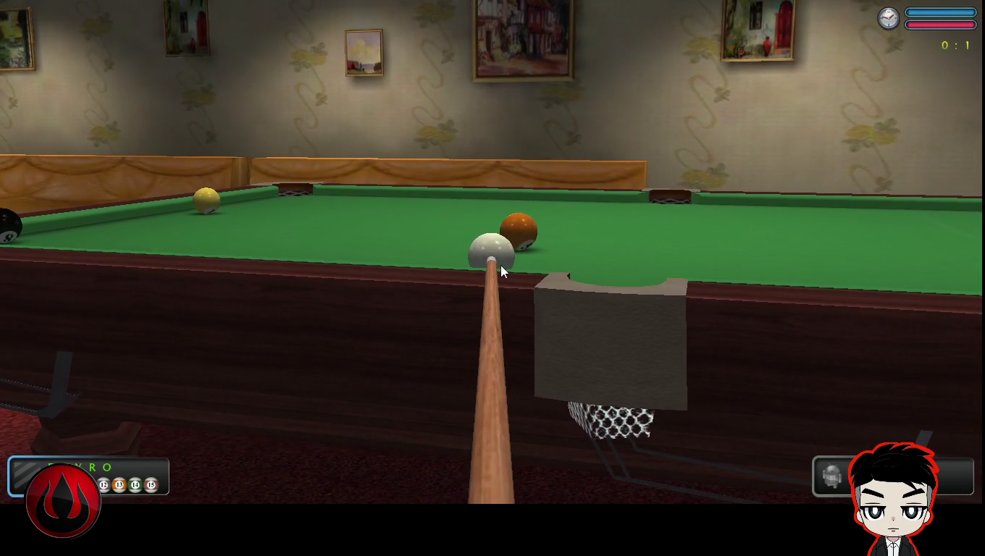
- Turn the aim down the table's length and take two shots up the table
left_click_drag(260, 344, 436, 345)
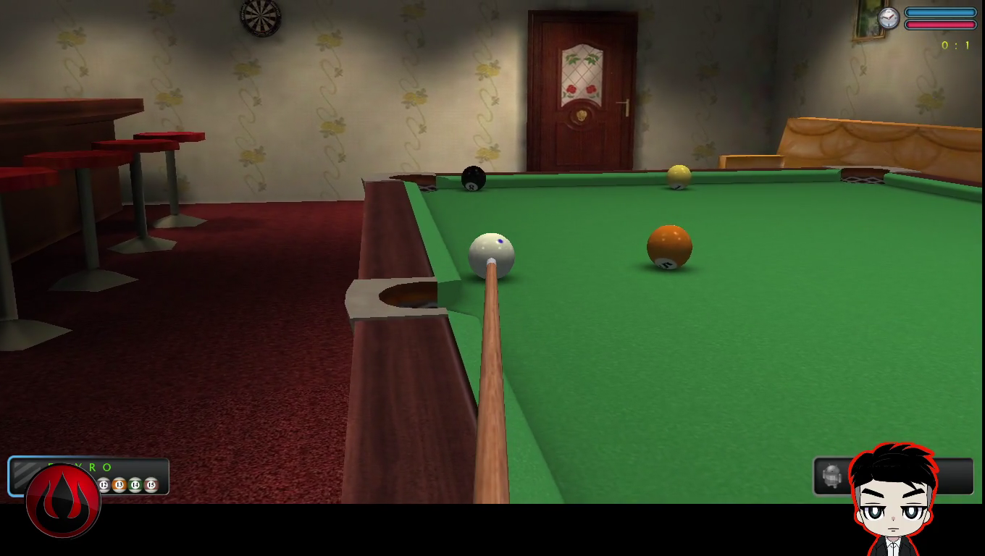
key("space")
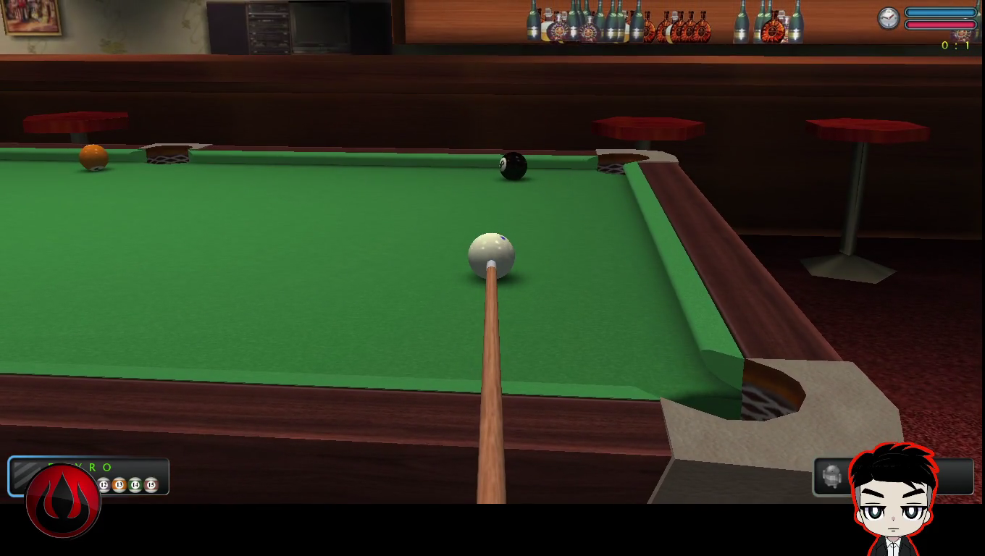
key("space")
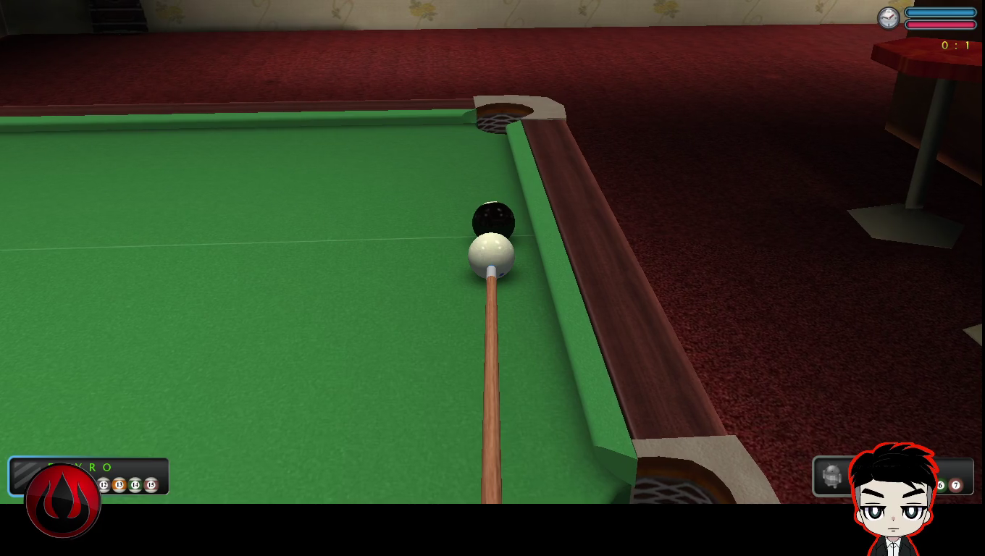
- Strike the black ball to end the frame at 0:2, then break the new rack
key("space")
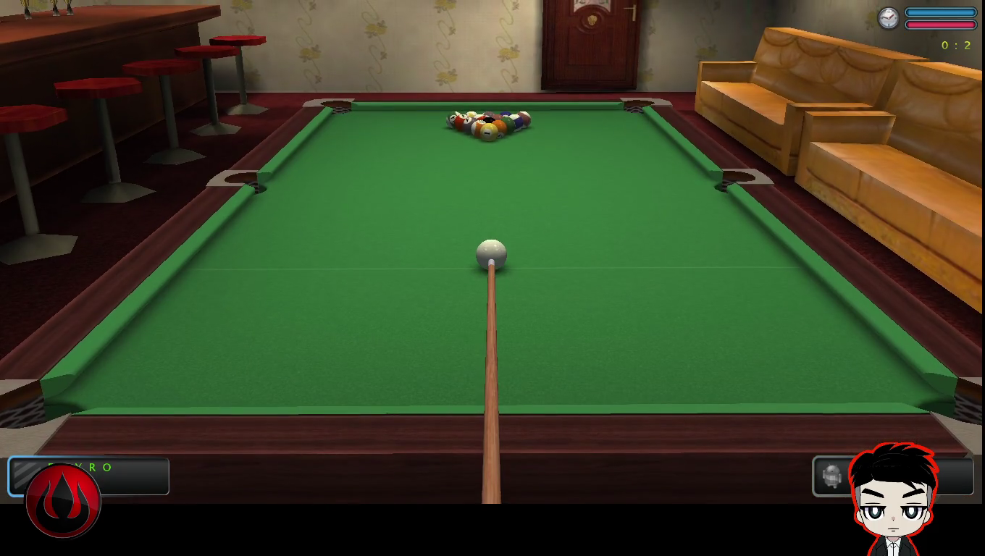
key("space")
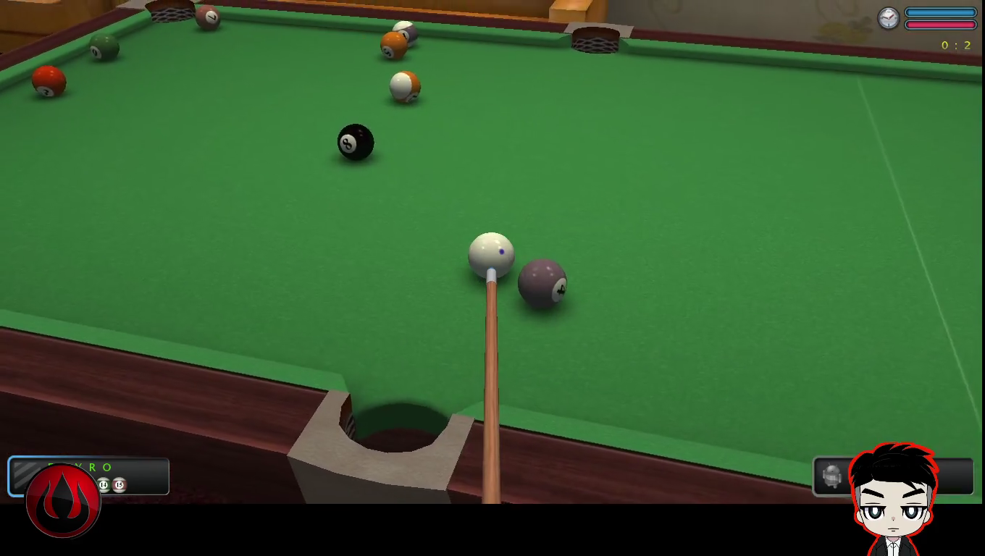
- Rotate the aim left and shoot the cue ball into the 4 ball
key("Left")
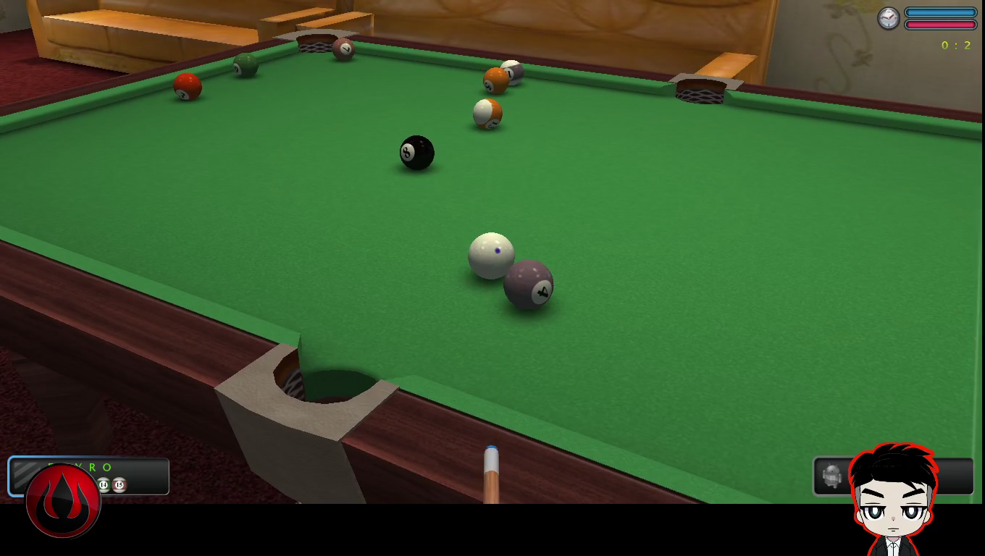
key("space")
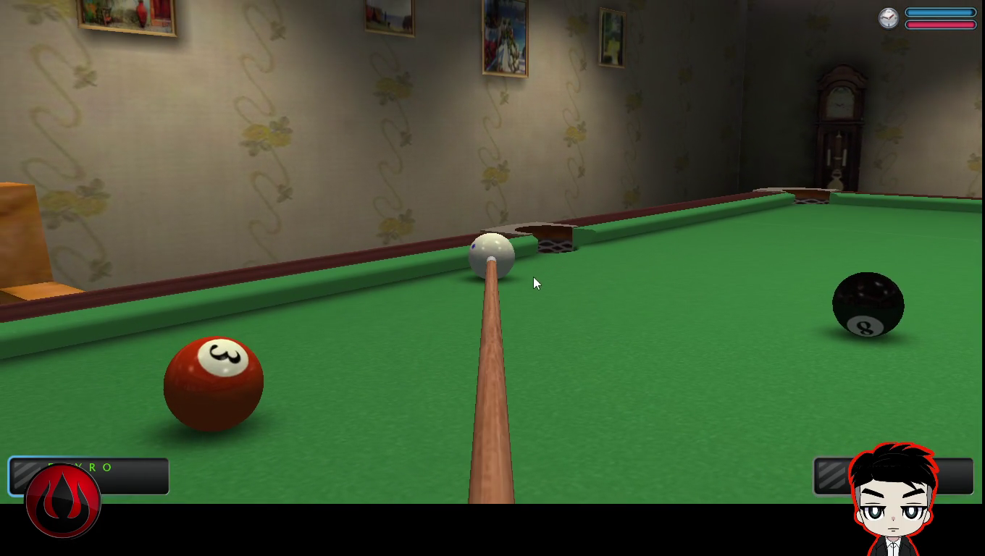
- Swing the aim along the side rail toward the back bar and pot the green ball
key("Left")
key("Left")
key("Left")
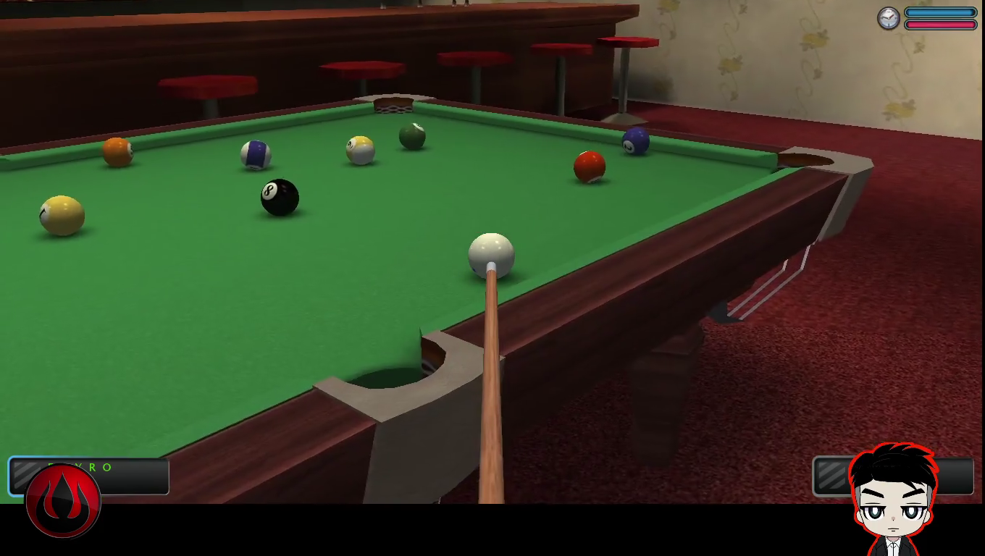
key("Left")
key("Left")
key("Left")
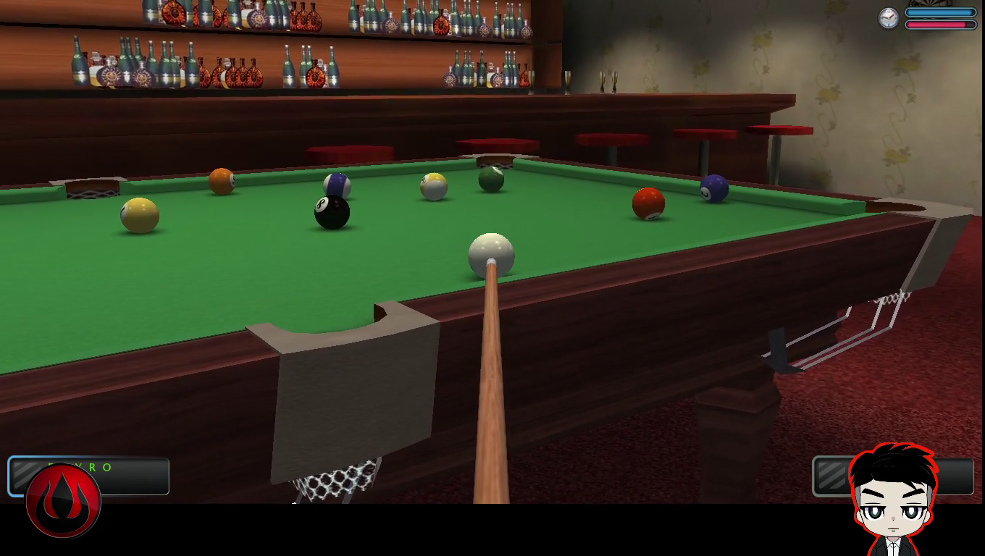
key("space")
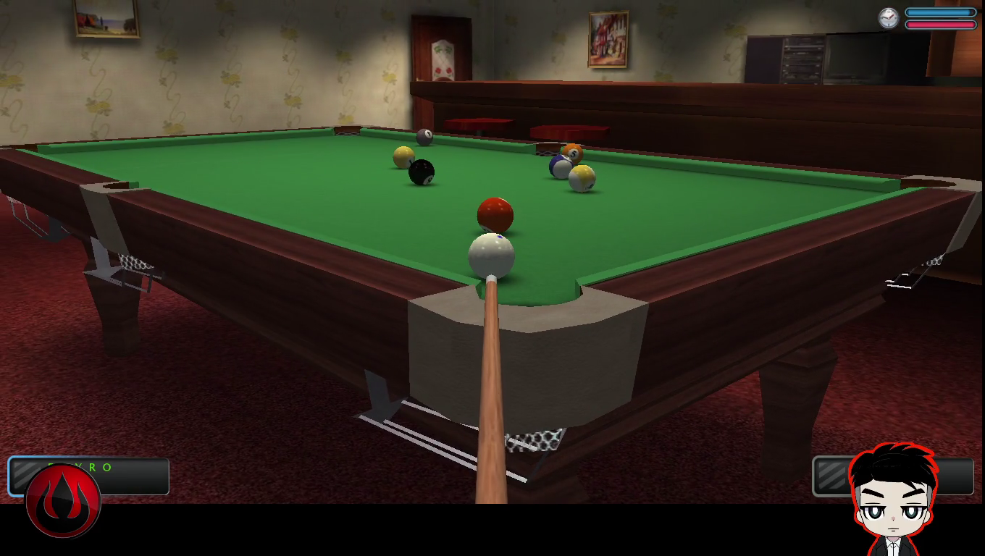
- Pot the red ball, shoot again to scatter the remaining balls, then swing the aim around
key("space")
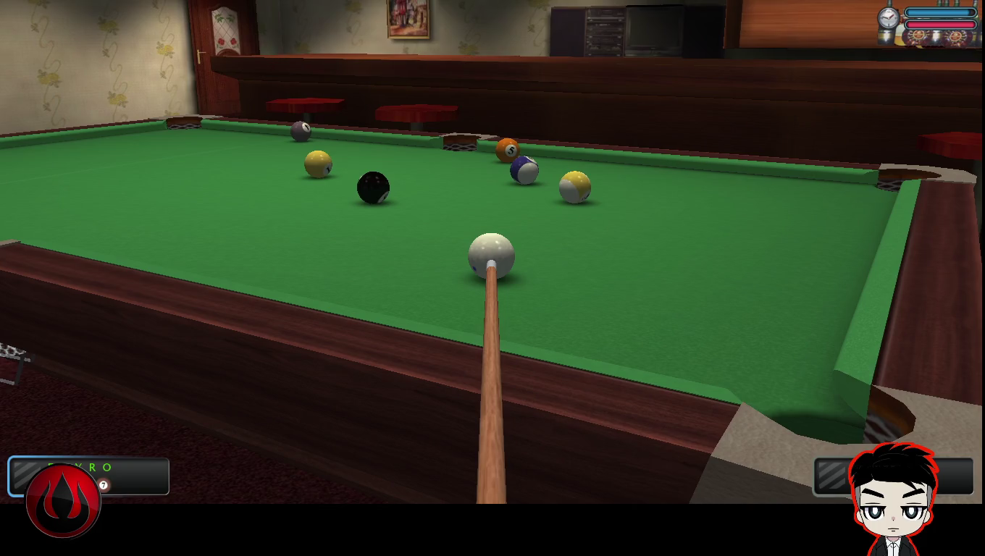
mouse_move(493, 326)
left_mouse_down()
mouse_move(492, 405)
mouse_move(492, 254)
left_mouse_up()
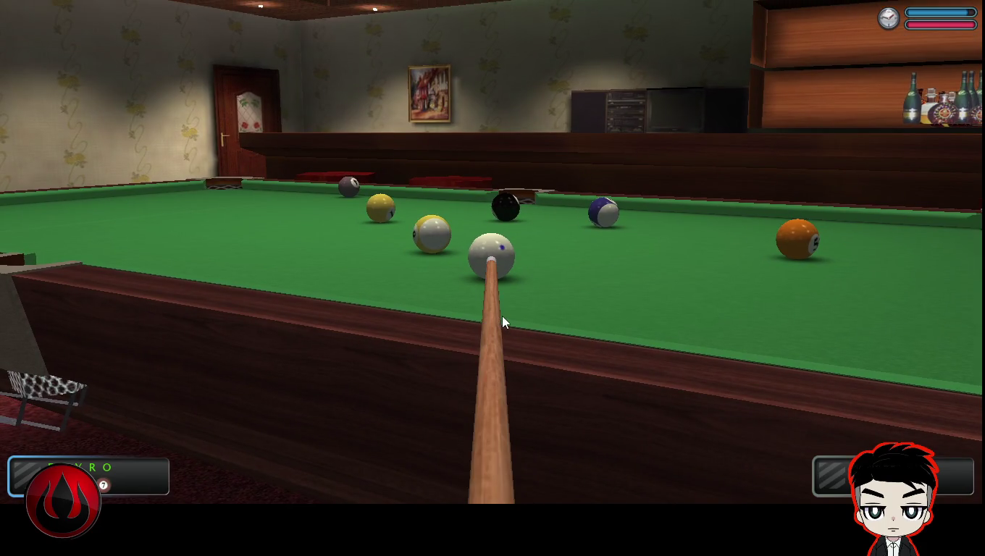
left_click_drag(501, 316, 786, 315)
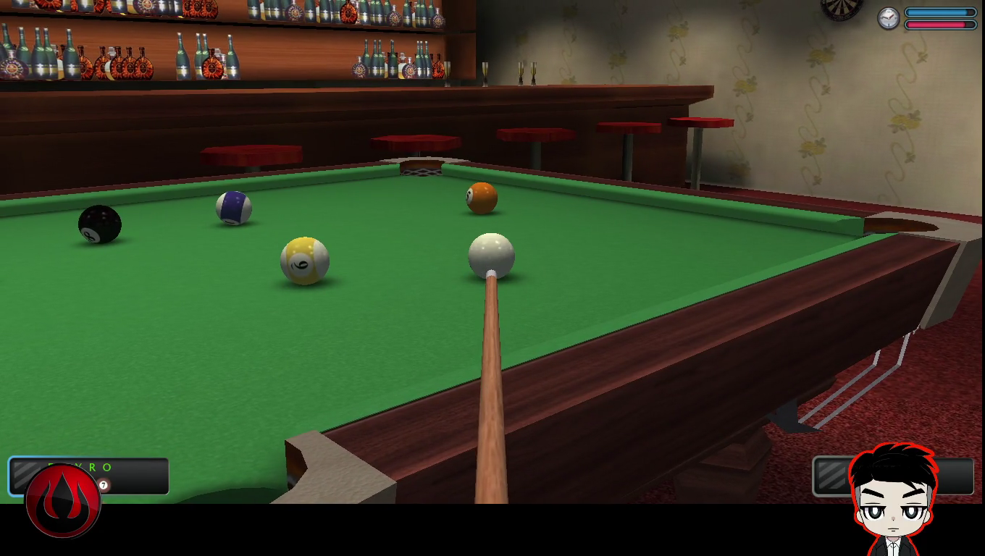
- Shoot the cue ball up the table, then turn the aim onto the yellow 1-ball
key("space")
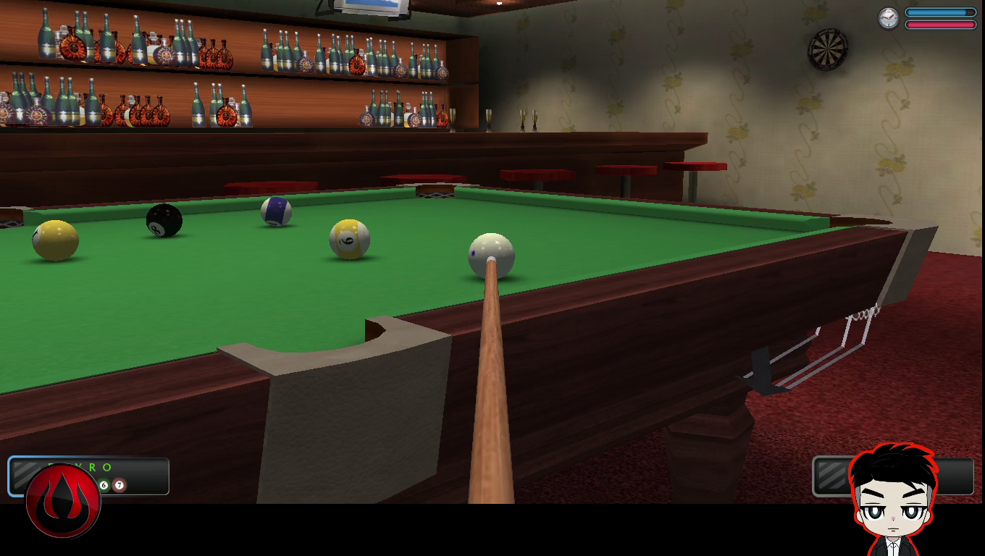
mouse_move(510, 266)
left_mouse_down()
mouse_move(186, 267)
mouse_move(186, 246)
mouse_move(186, 289)
mouse_move(187, 239)
left_mouse_up()
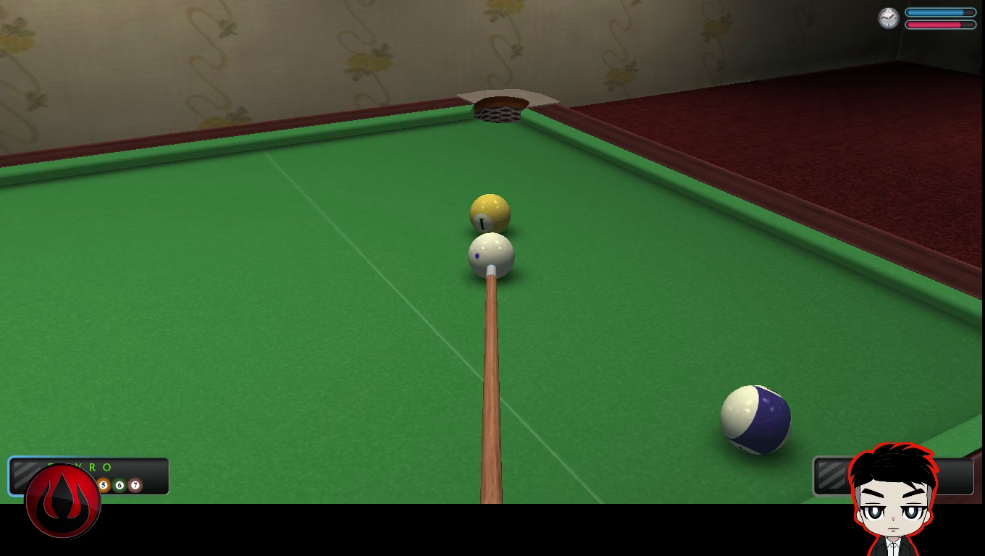
- Sink the yellow 1-ball, then rotate and lower the camera and shoot into the 8-ball
key("space")
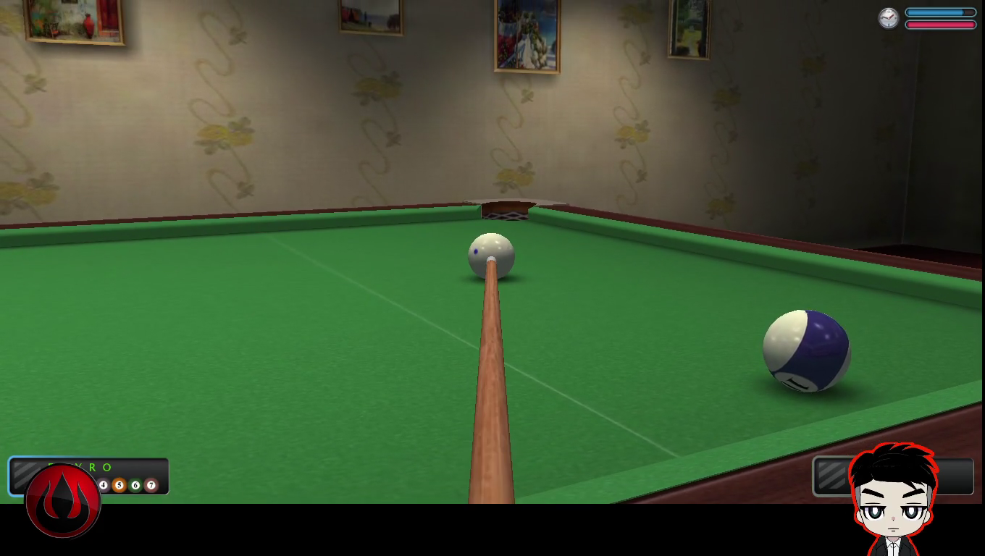
key("Right")
key("Right")
key("Right")
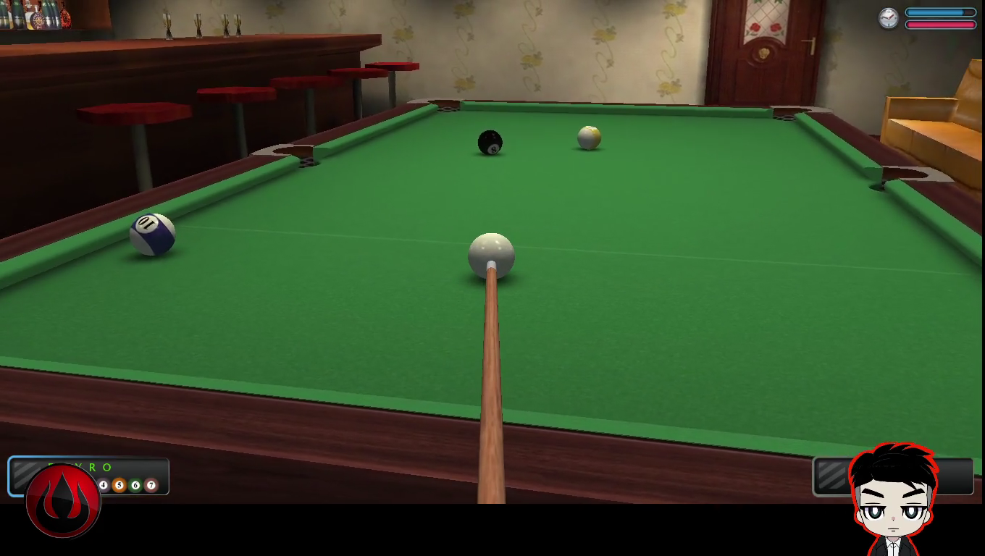
key("Up")
key("Up")
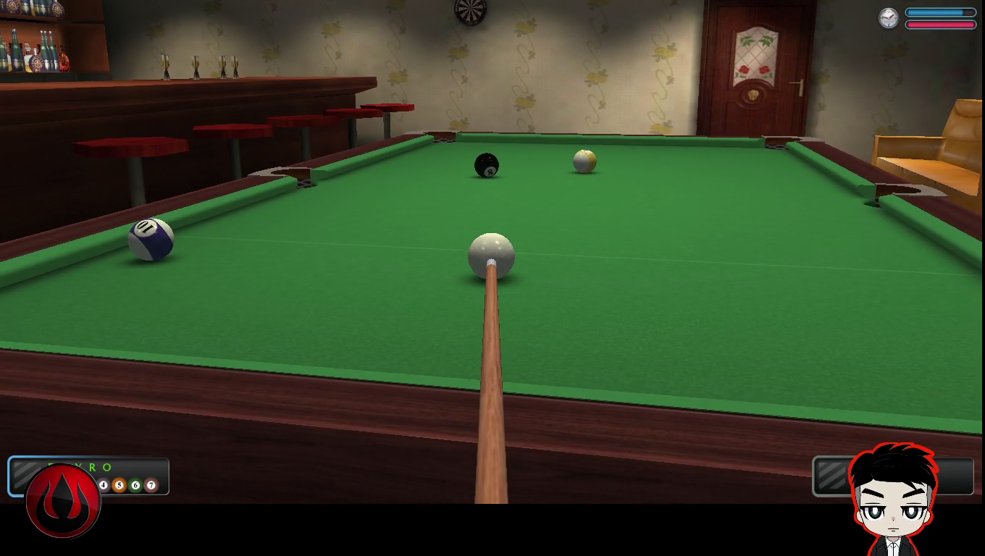
key("space")
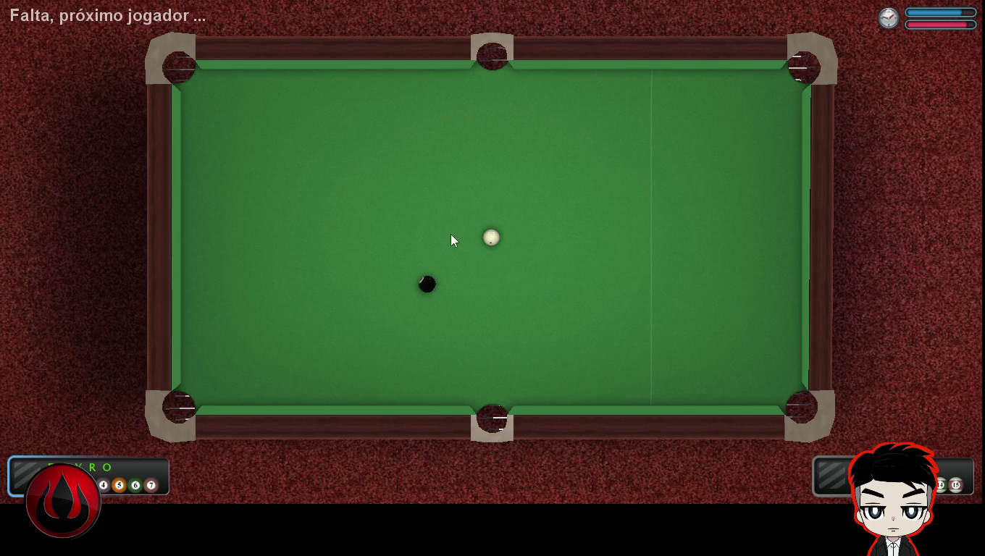
- Place the cue ball behind the black 8-ball and shoot at the far pocket
left_click_drag(426, 239, 373, 234)
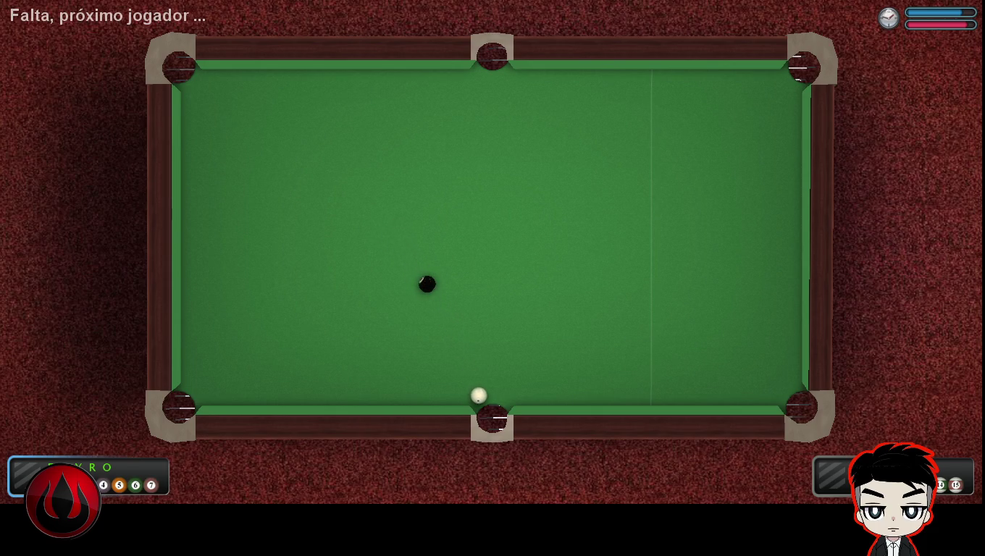
left_click_drag(442, 310, 404, 247)
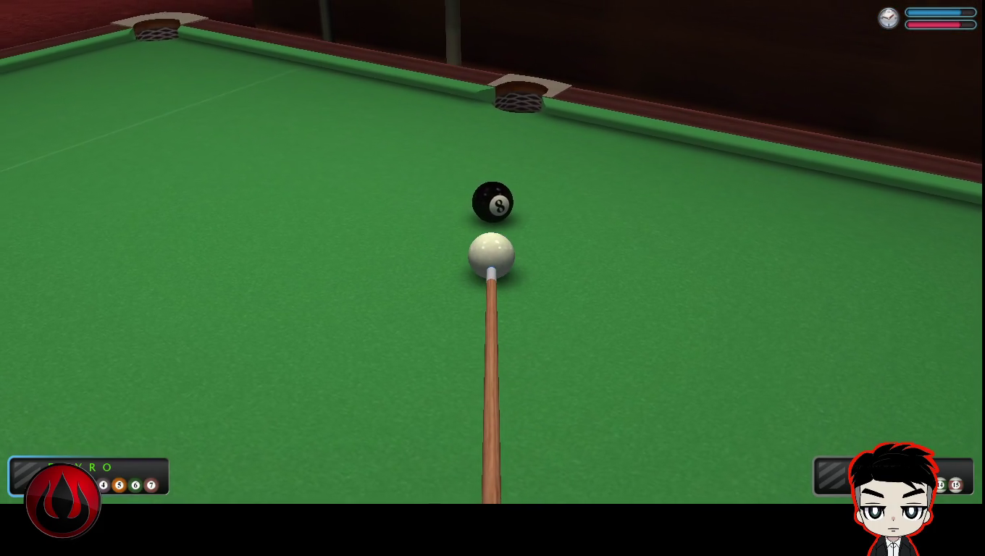
key("space")
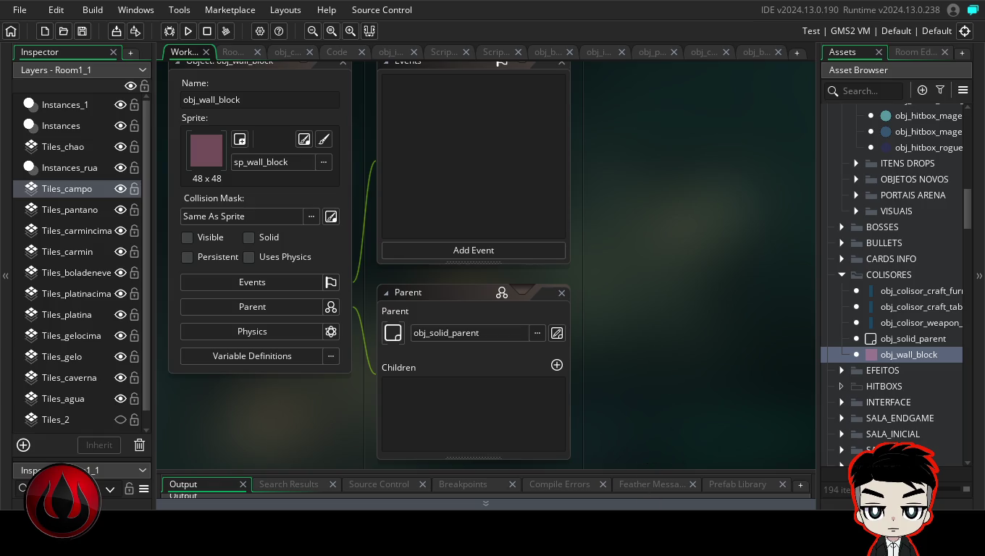
- Focus obj_wall_block and close its Events and Parent windows
left_click(893, 355)
double_click(894, 354)
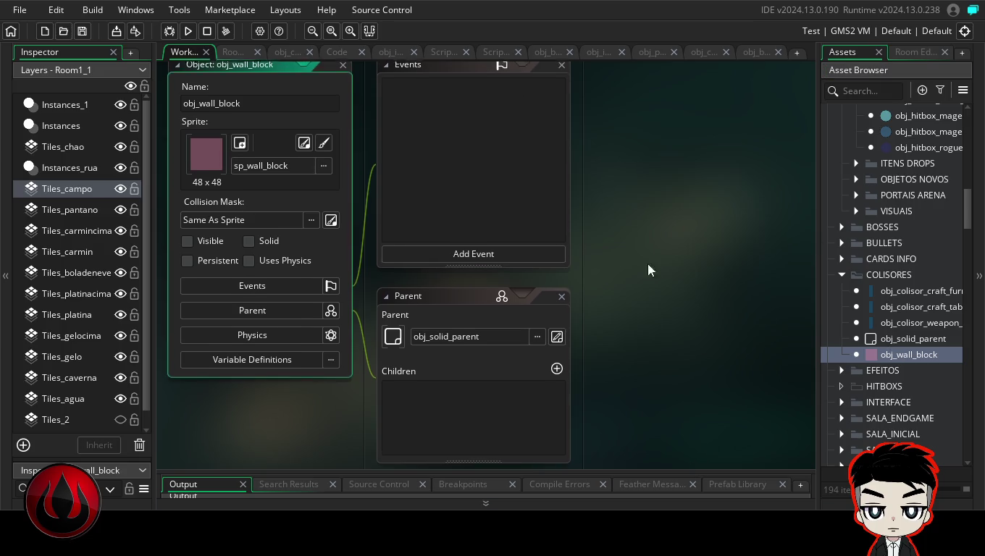
left_click(561, 71)
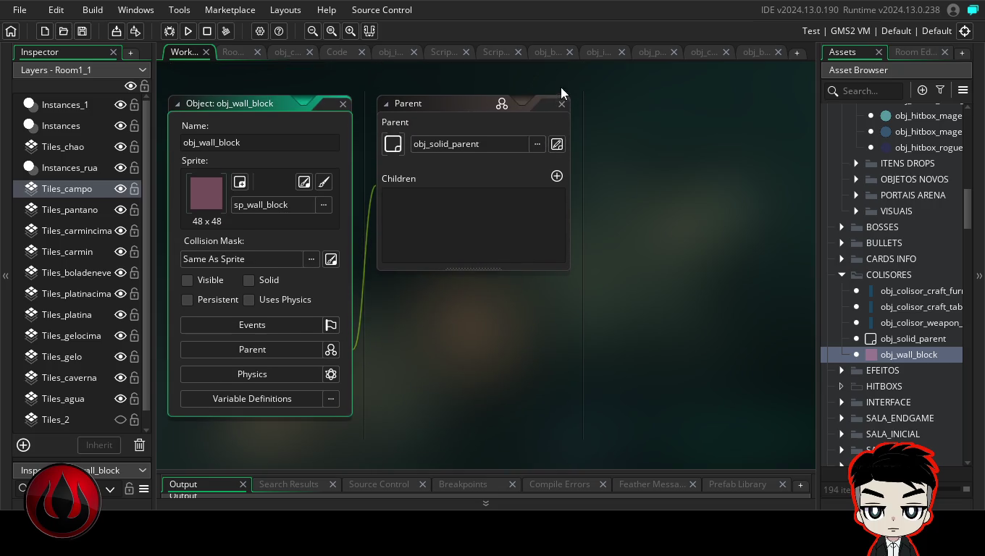
left_click(561, 104)
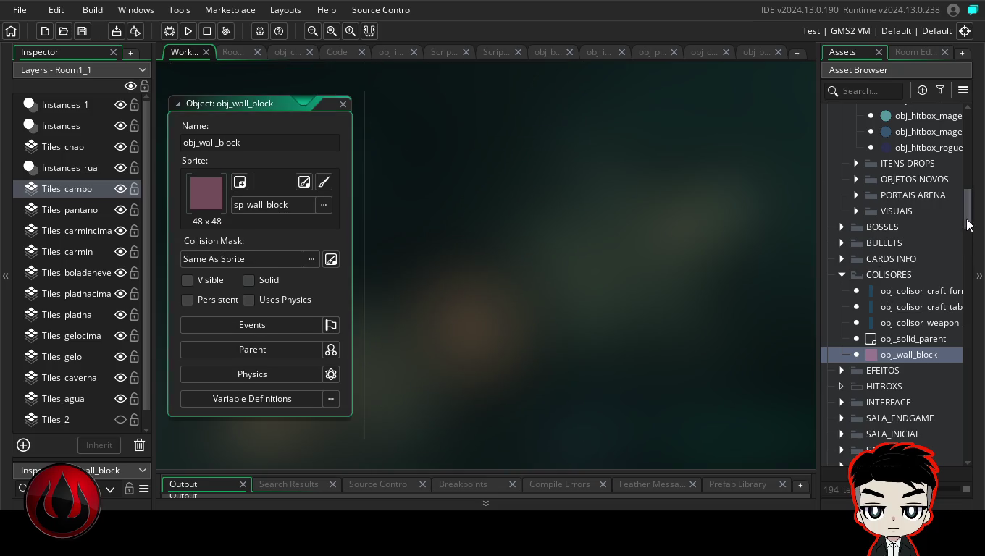
left_click_drag(968, 218, 981, 137)
- Open obj_bullet_arrow_direita and show its obj_r_grass collision code in a maximized editor
double_click(929, 275)
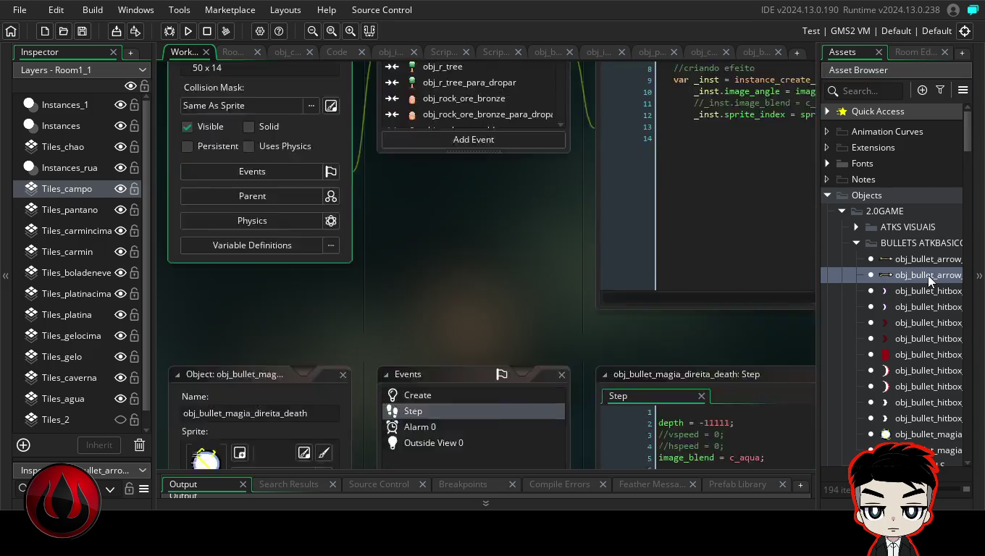
double_click(902, 257)
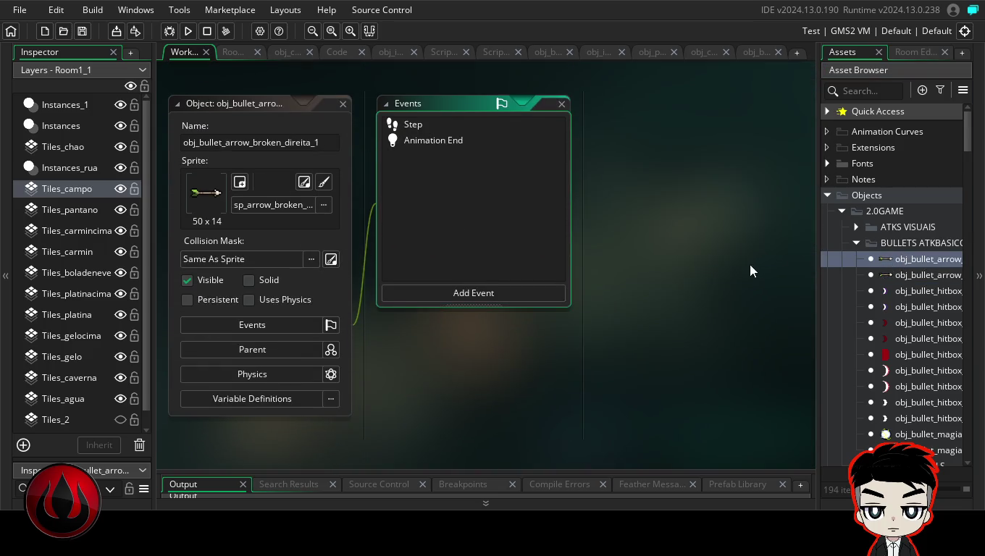
double_click(909, 276)
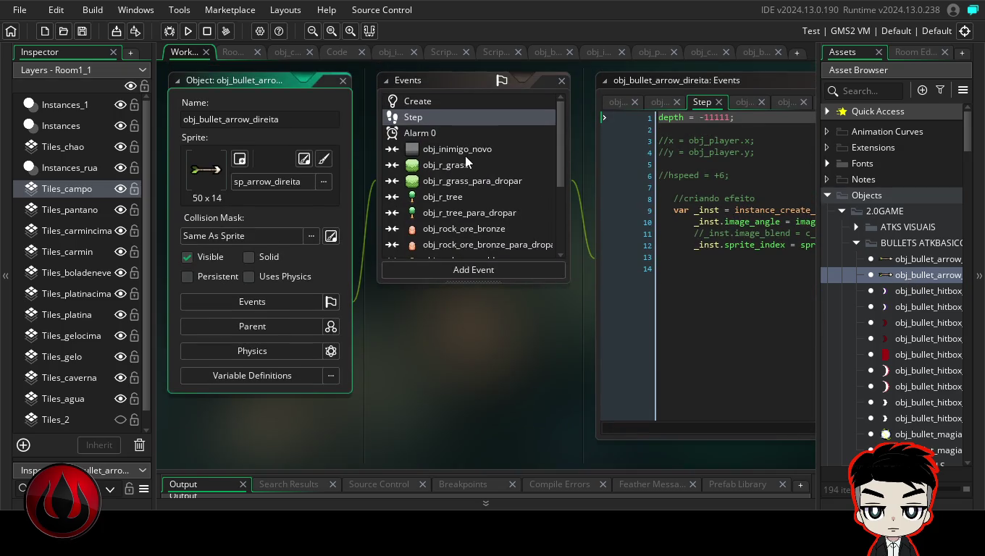
left_click(466, 165)
double_click(763, 81)
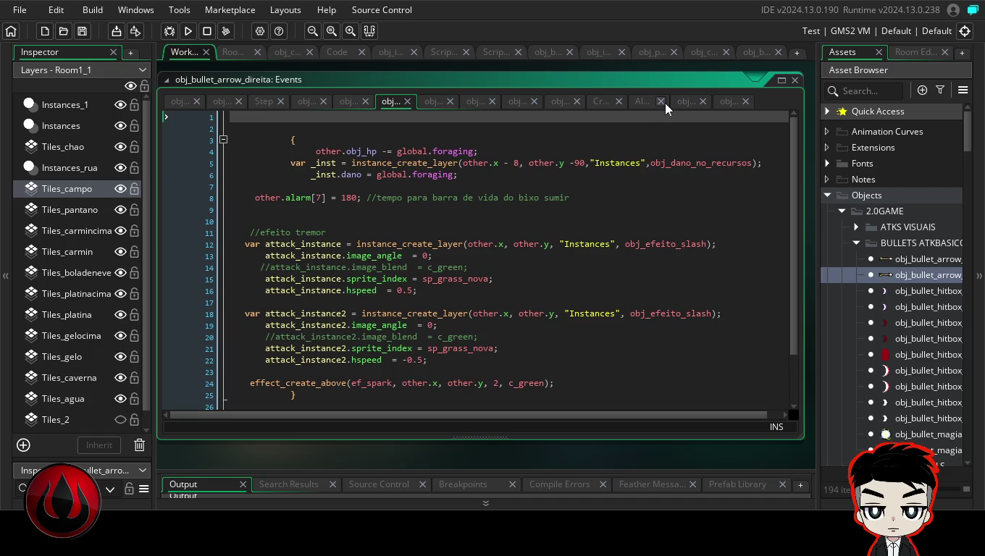
- View and close the arrow's Alarm event code, then reopen the obj_bullet_arrow_direita editor
left_click(642, 101)
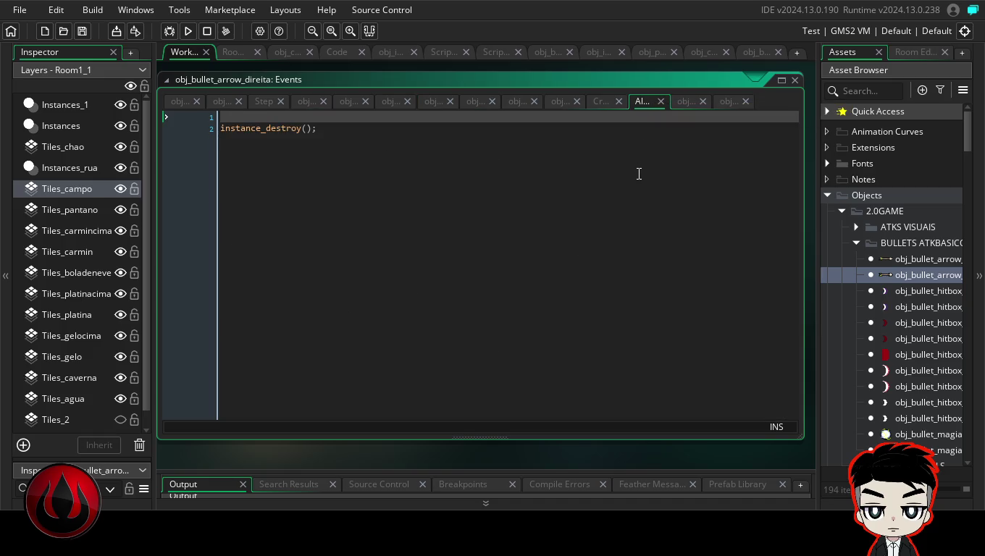
left_click(659, 102)
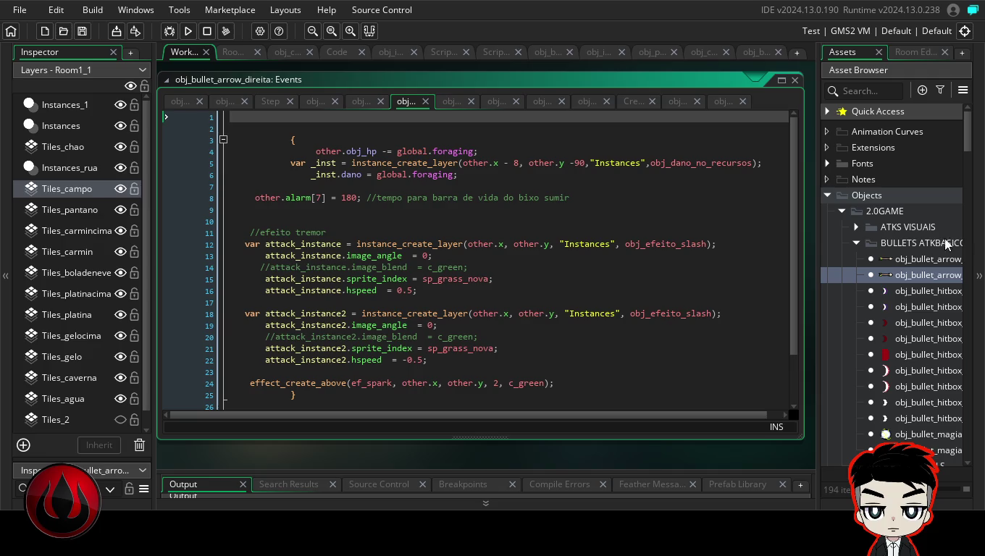
double_click(941, 277)
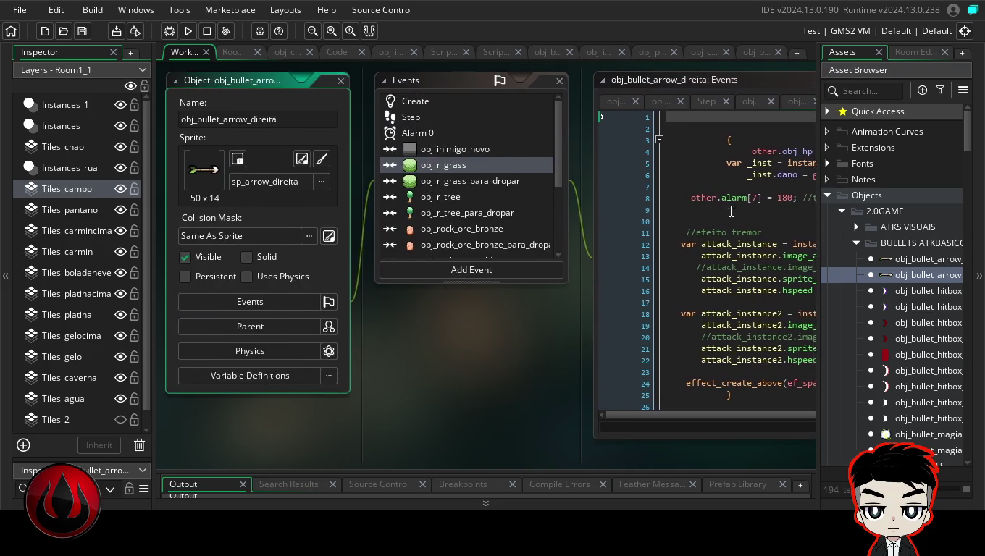
left_click_drag(974, 135, 974, 174)
scroll(926, 318, "up", 5)
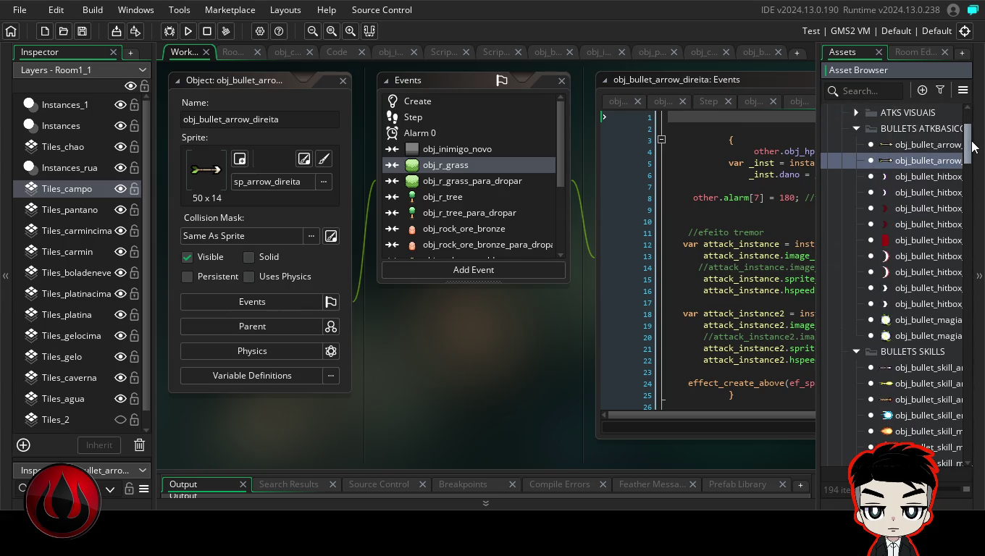
- Open obj_bullet_magia_direita and read its obj_rock_ore_platina and obj_rock_ore_platina_para_dropar collision code
double_click(919, 325)
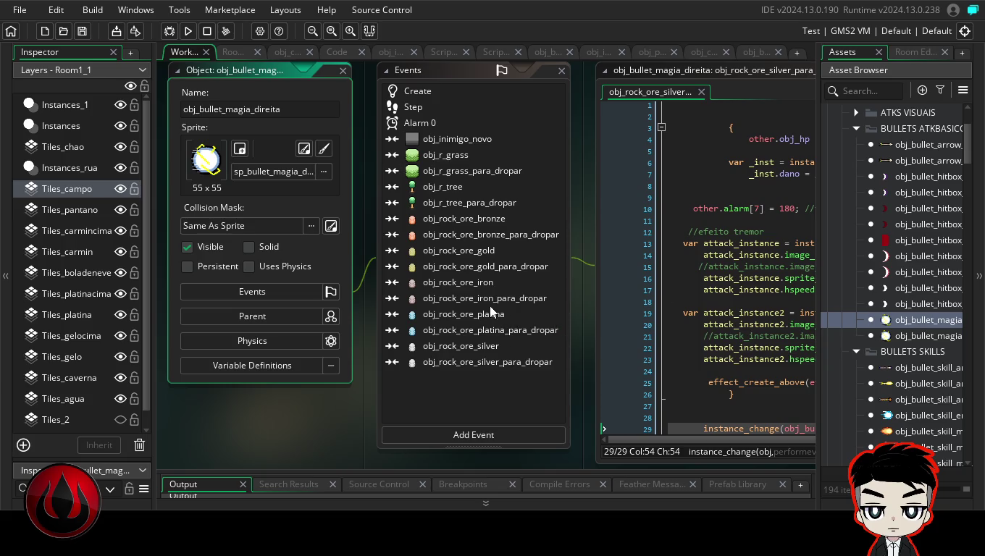
left_click(478, 315)
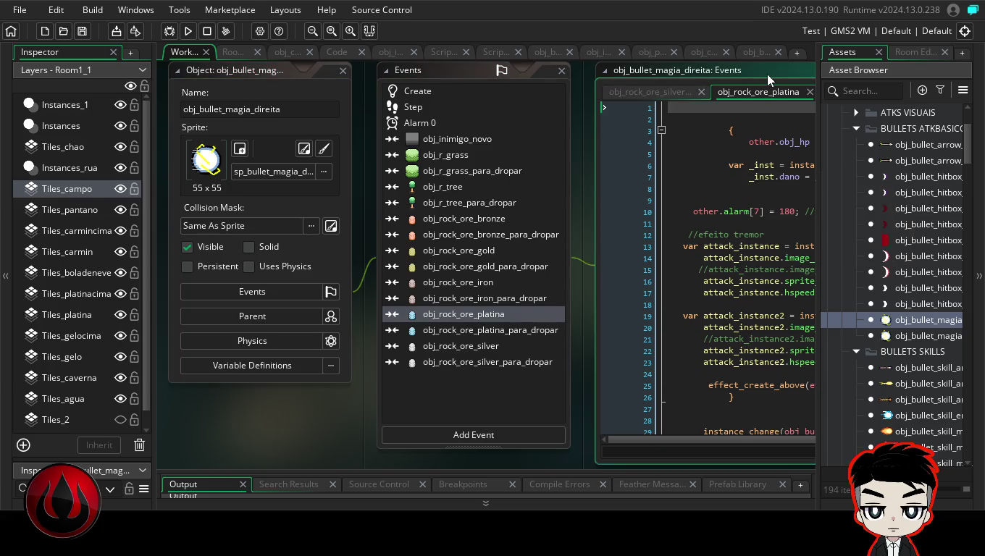
double_click(767, 73)
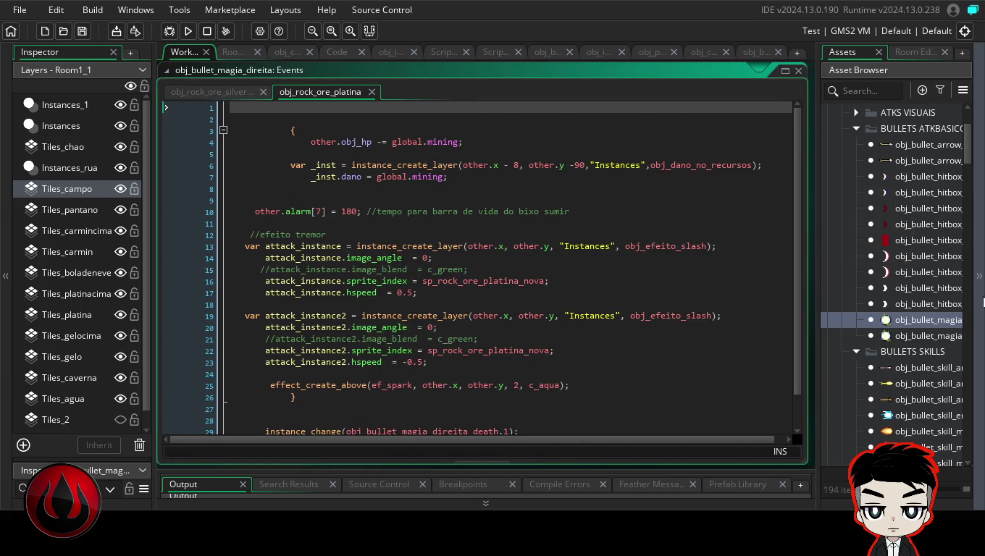
double_click(940, 323)
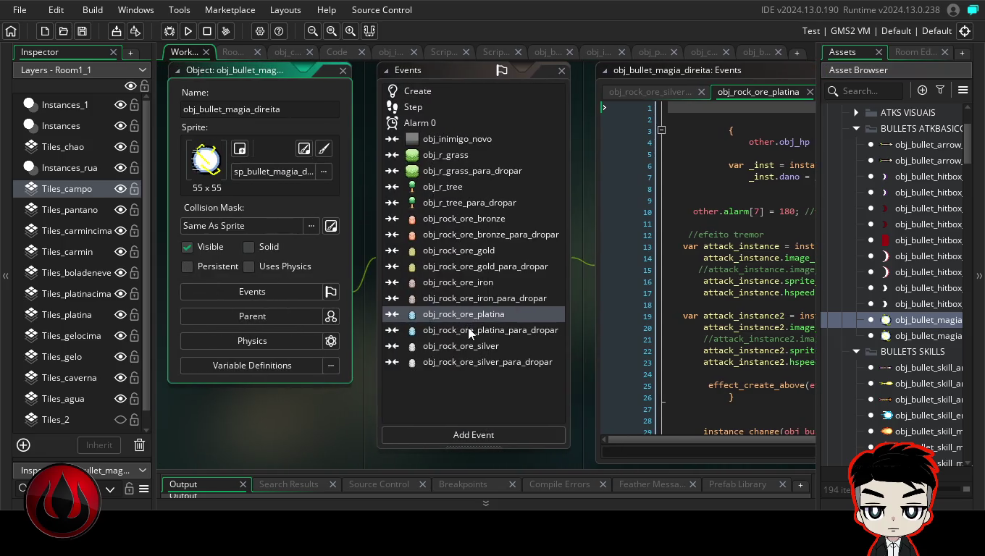
left_click(470, 330)
double_click(797, 71)
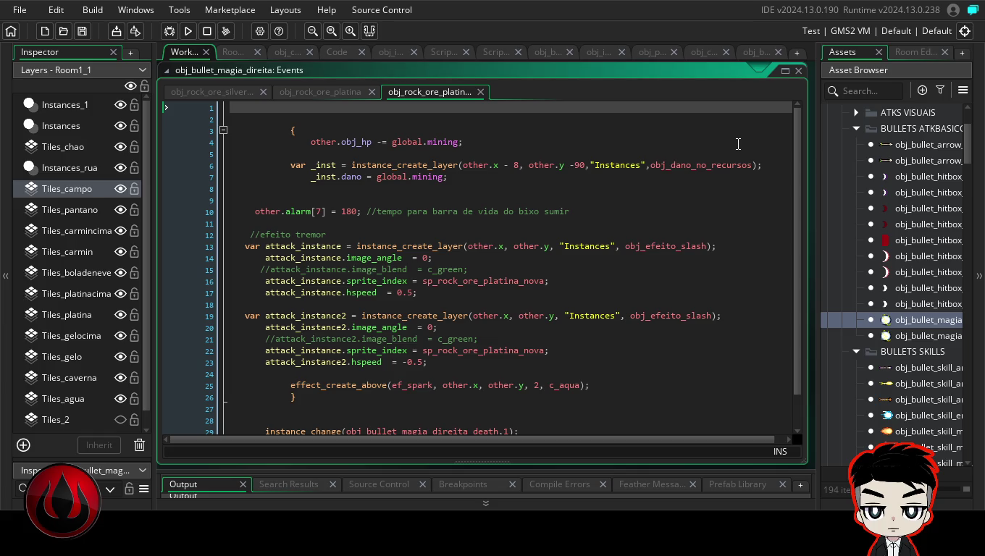
double_click(912, 320)
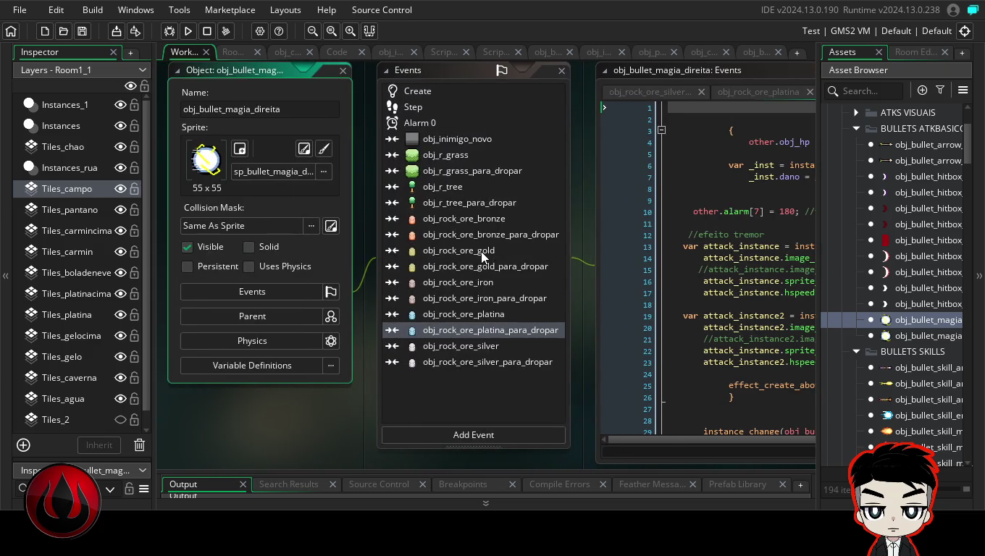
- Read the obj_rock_ore_gold and obj_rock_ore_gold_para_dropar collision code, then open obj_bullet_skill_archer_3_divine_arrow
left_click(481, 251)
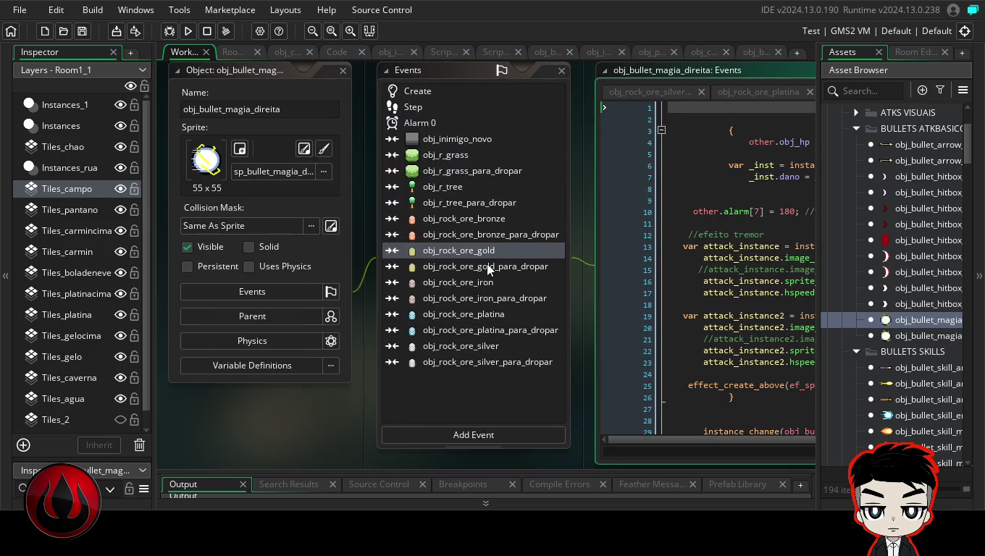
left_click(487, 265)
left_click(754, 76)
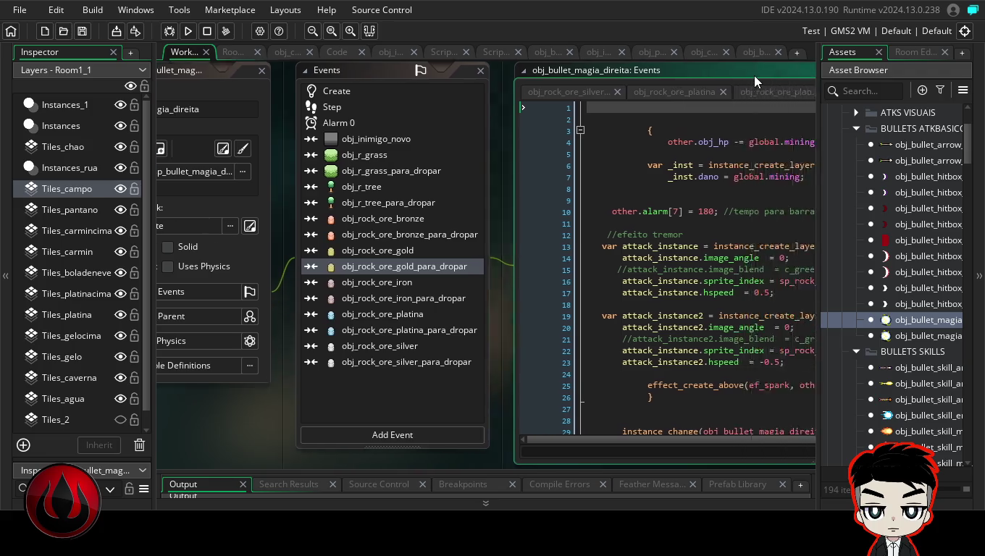
double_click(754, 76)
double_click(954, 324)
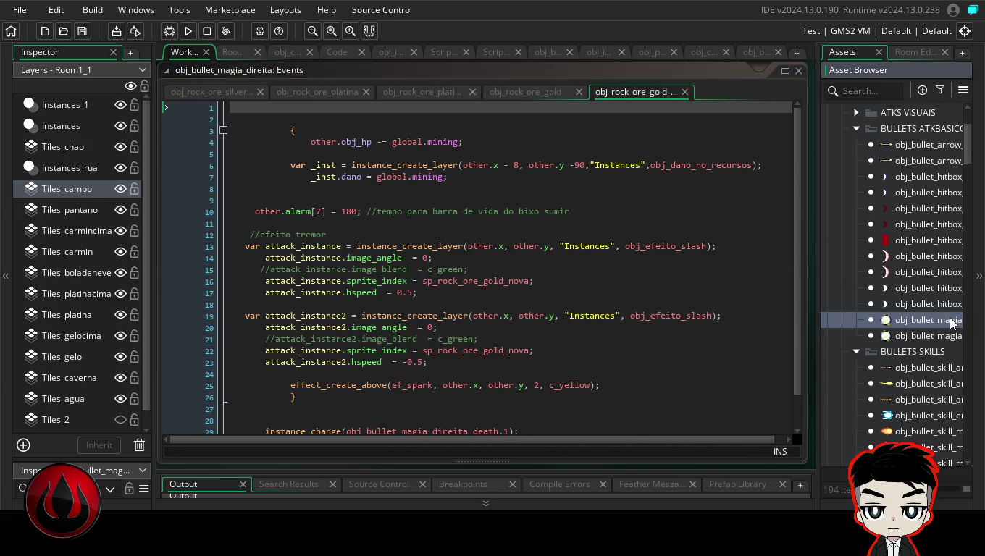
left_click(432, 256)
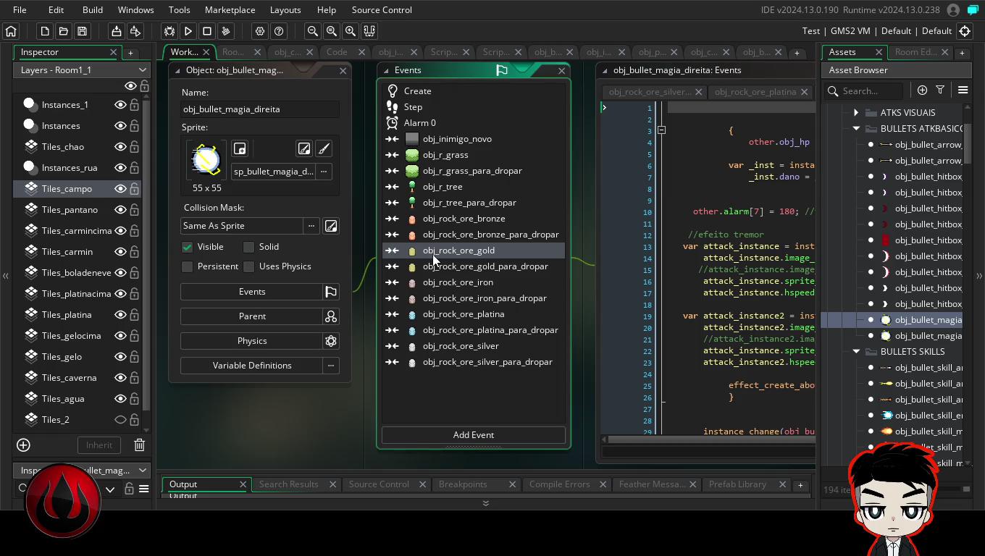
left_click(795, 67)
double_click(778, 99)
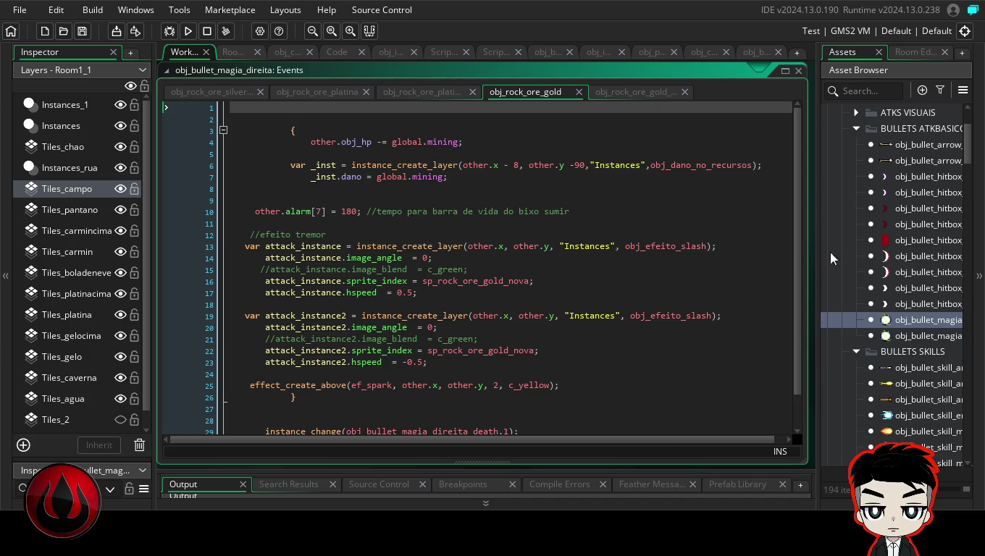
double_click(898, 384)
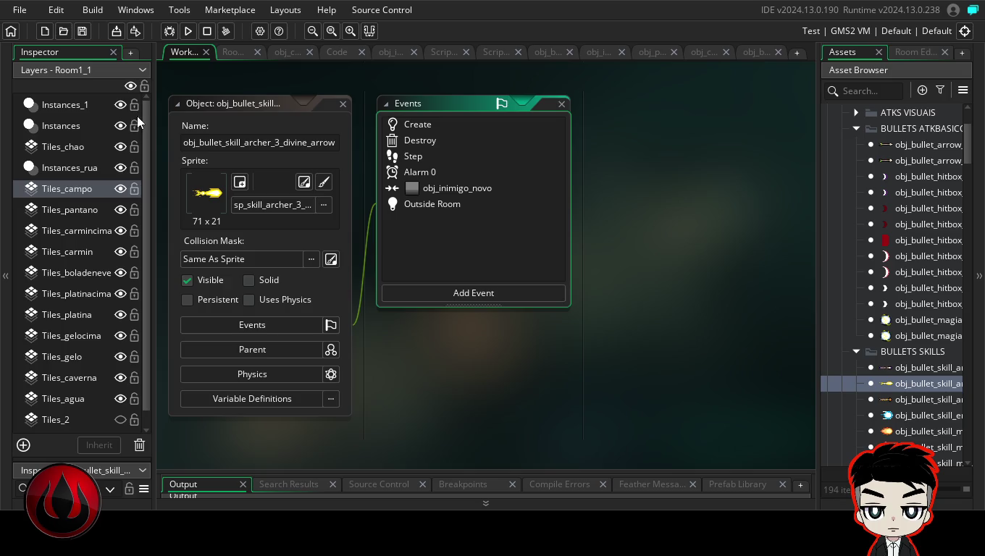
- Toggle between the Room1_1 editor and workspace, show the Asset Browser, and return to Workspace 1
left_click(144, 72)
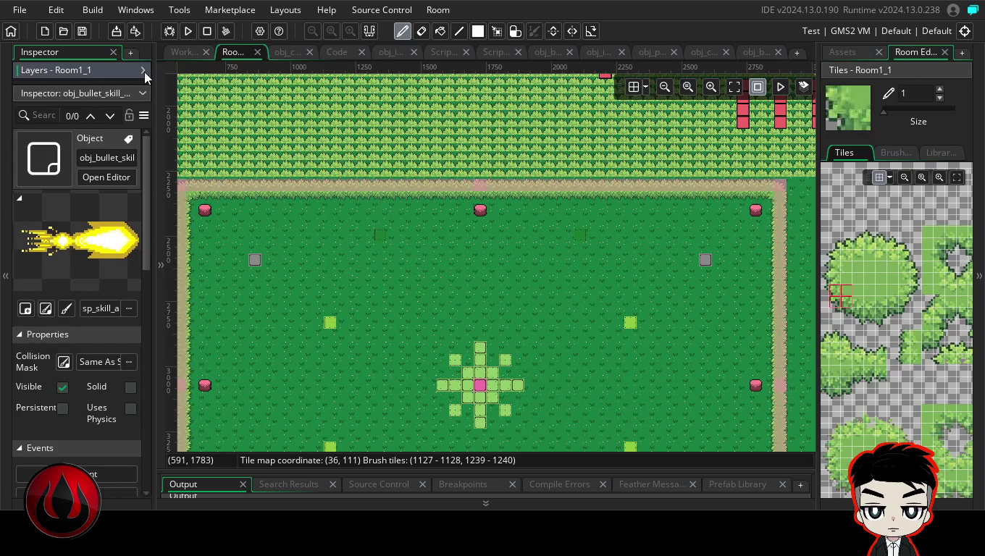
left_click(143, 71)
left_click(192, 53)
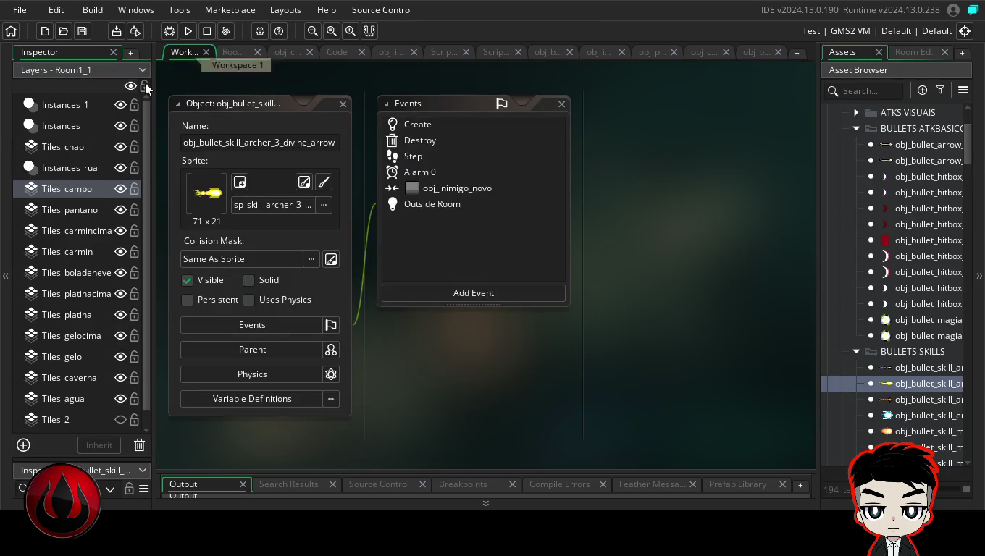
left_click(144, 69)
left_click(185, 55)
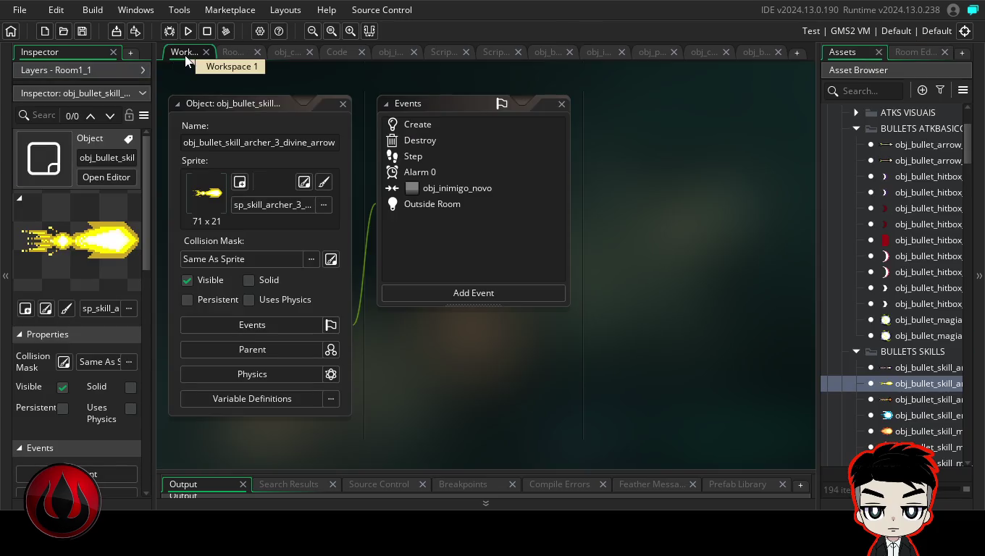
left_click(143, 90)
left_click(142, 71)
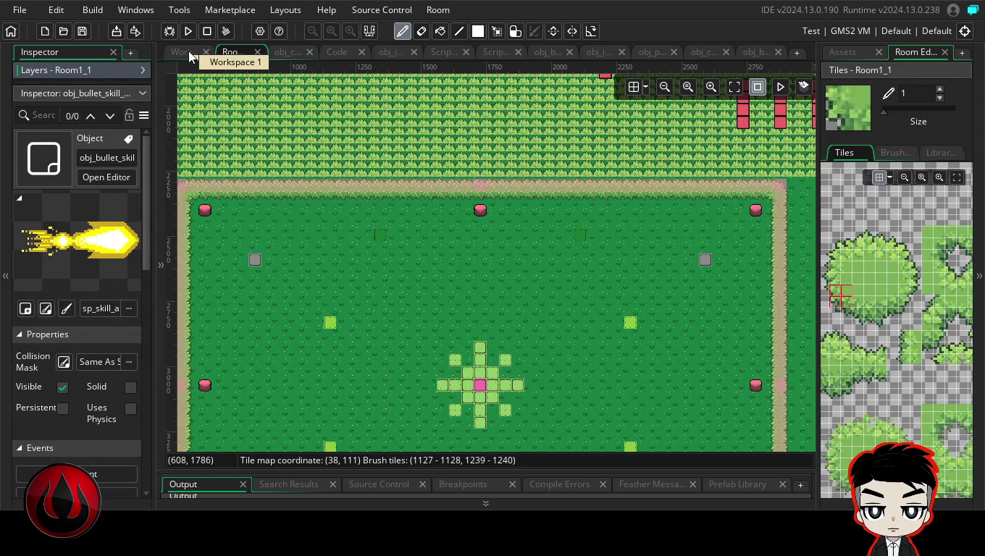
left_click(843, 52)
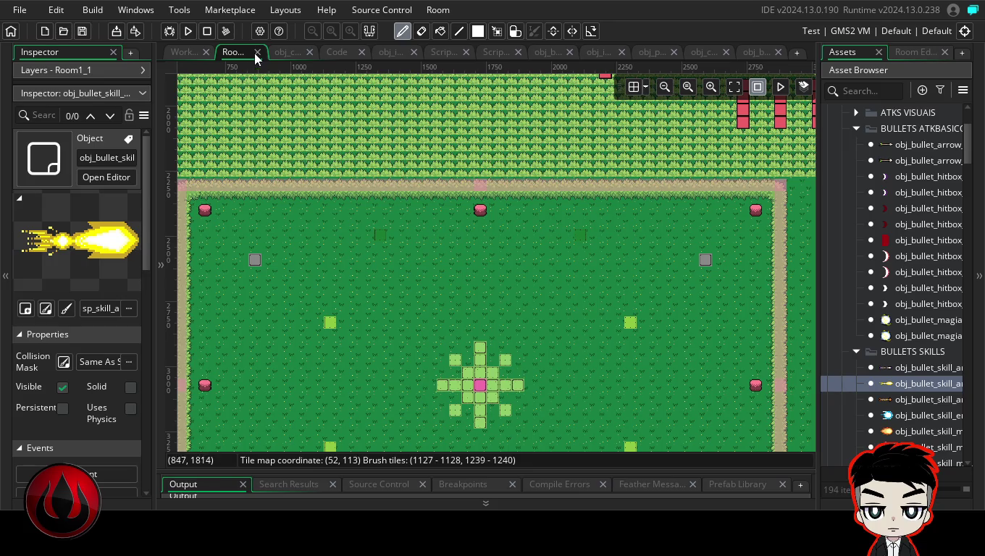
left_click(186, 51)
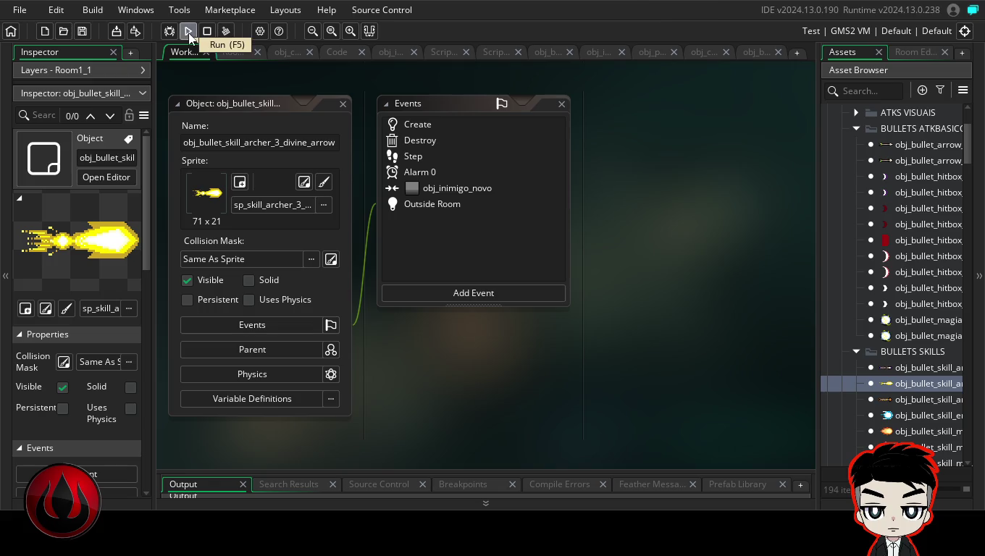
- Run the project from the toolbar and wait for the Square Slayer title menu
left_click(190, 34)
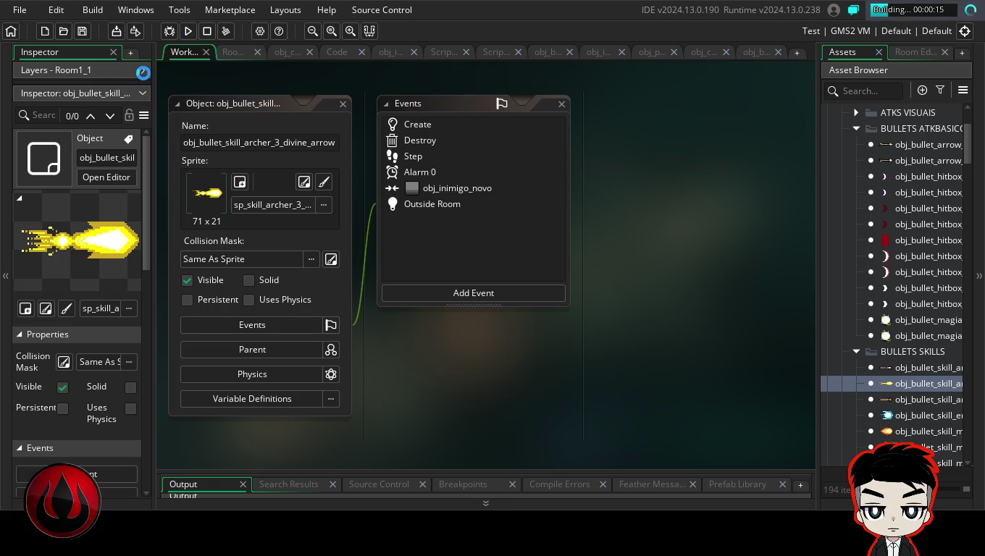
left_click(143, 70)
left_click(186, 49)
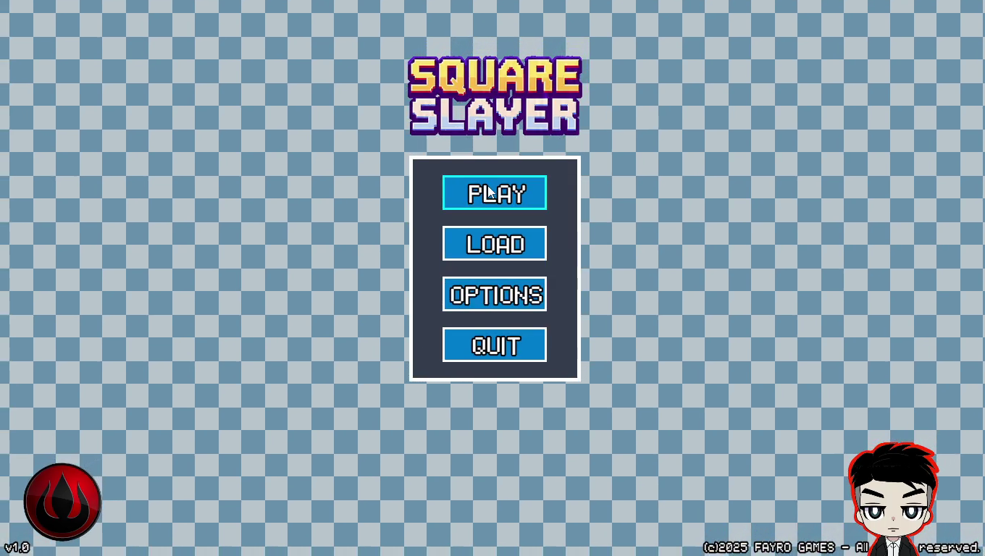
- Start a new game and choose the Warrior class at the Hero Class altar
key("Return")
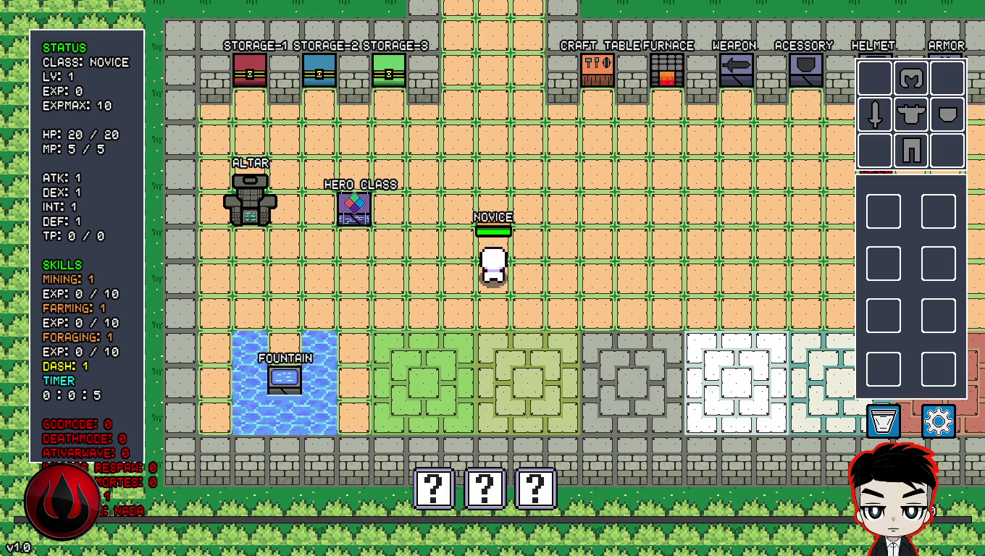
key("a")
key("space")
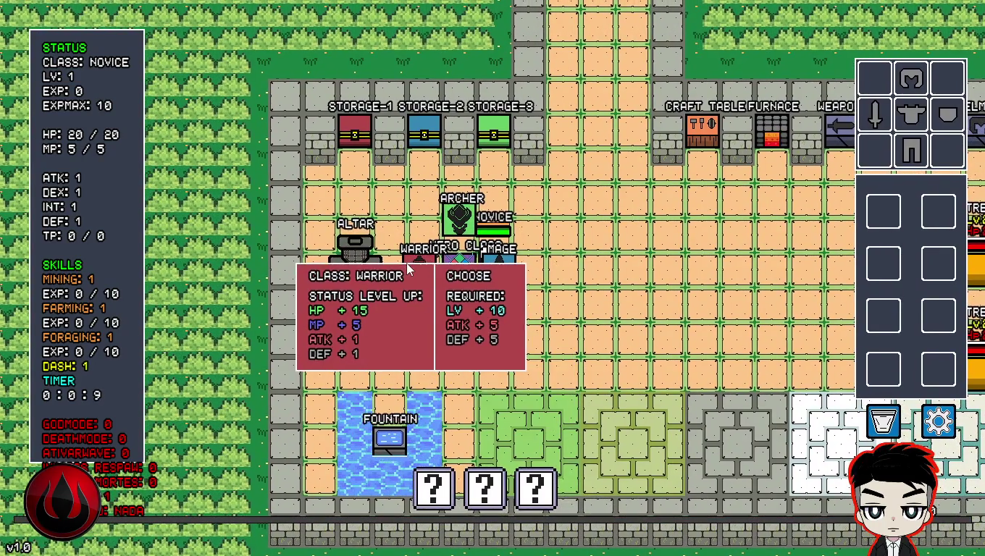
left_click(408, 263)
- Walk the Warrior right past the trainers and along the grass path to the rat wave pad
key("d")
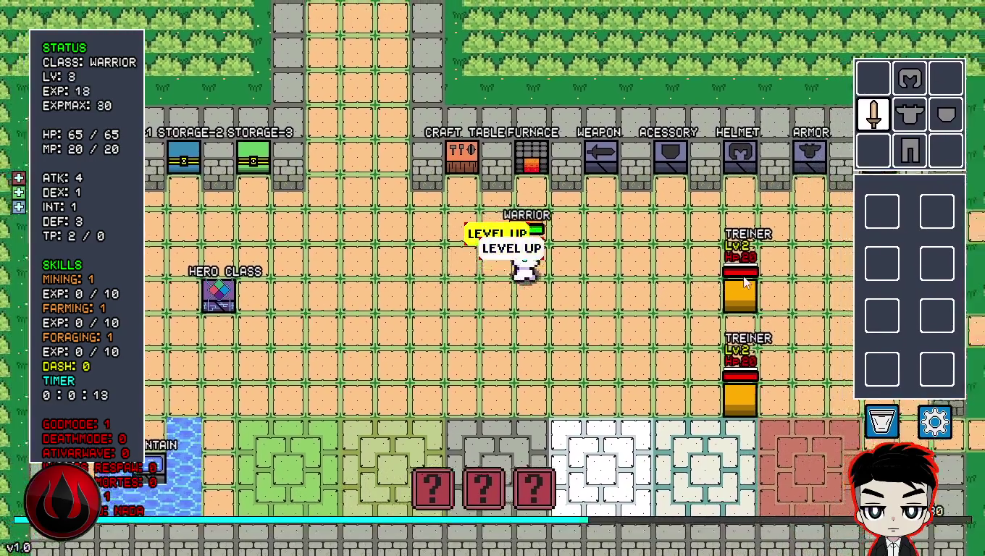
key("d")
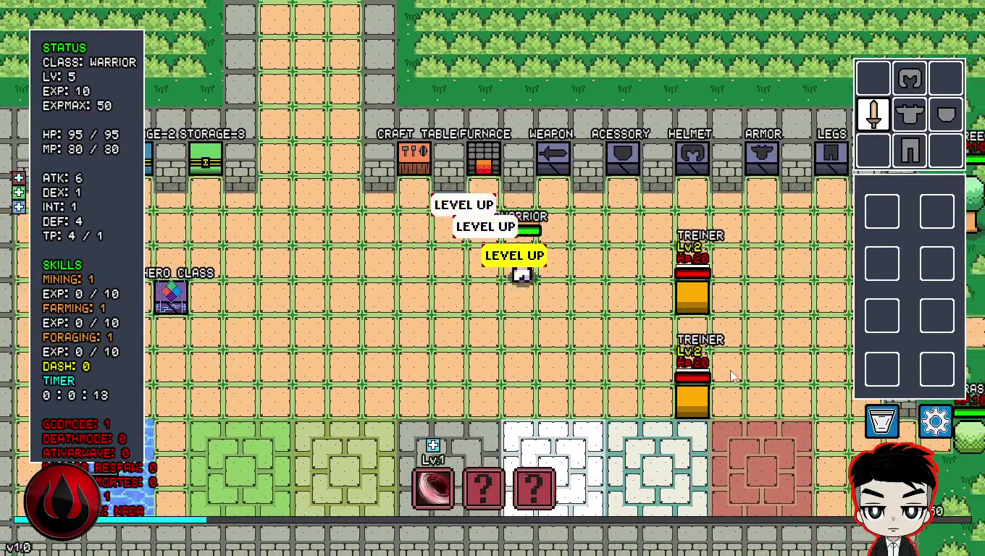
key("s")
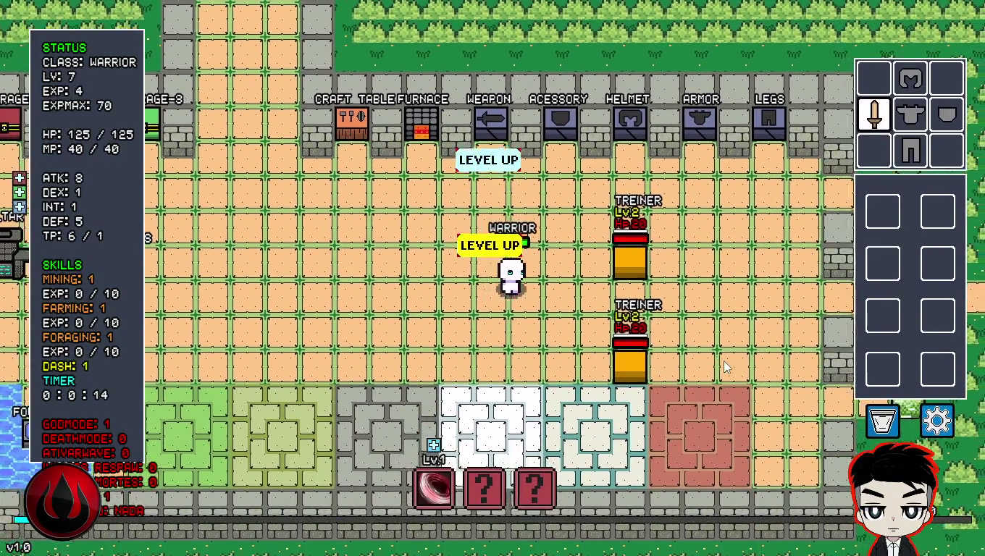
key("d")
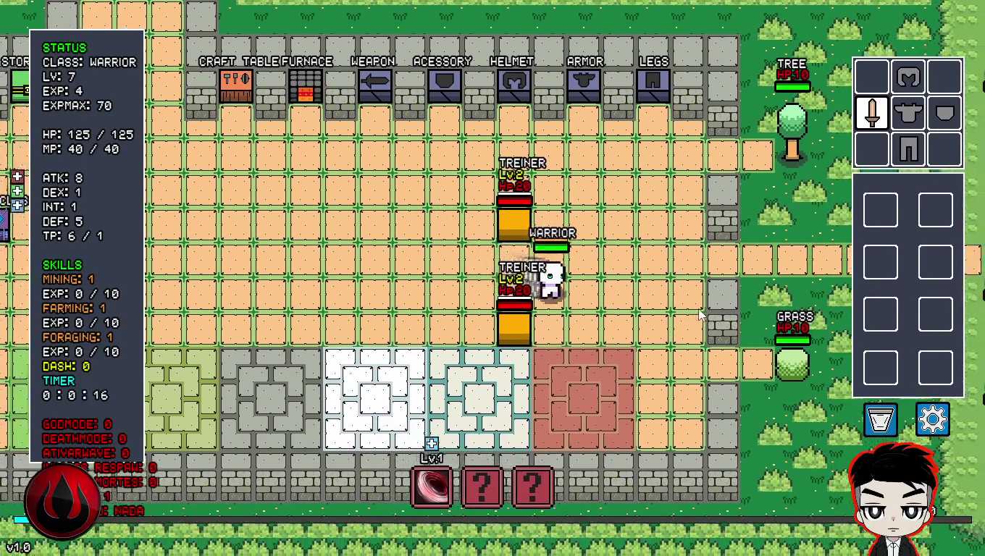
left_click(698, 290)
key("d")
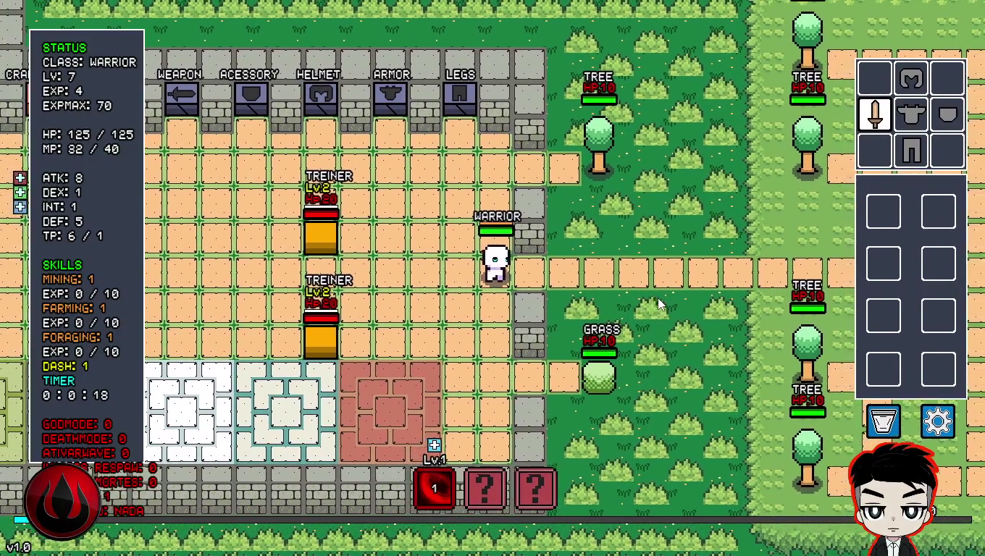
key("d")
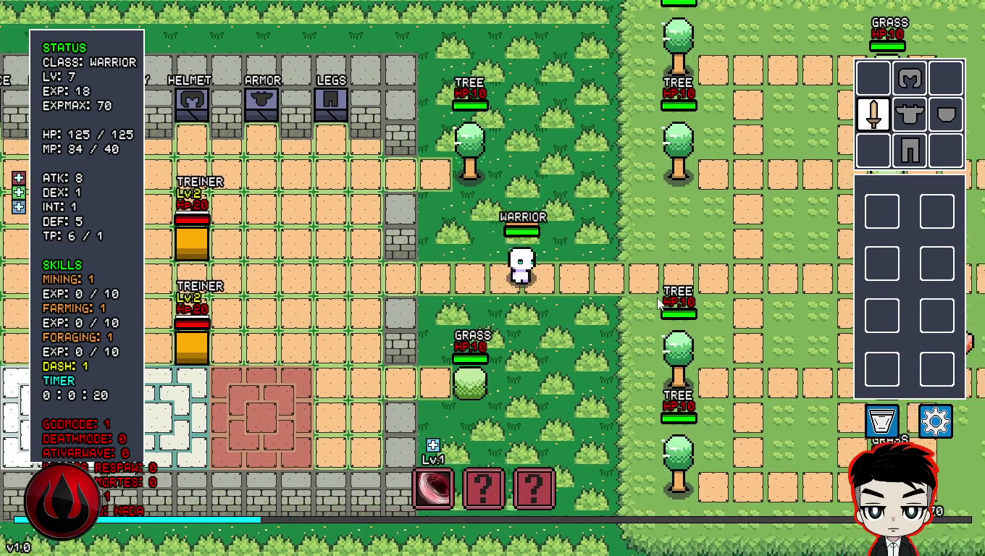
key("d")
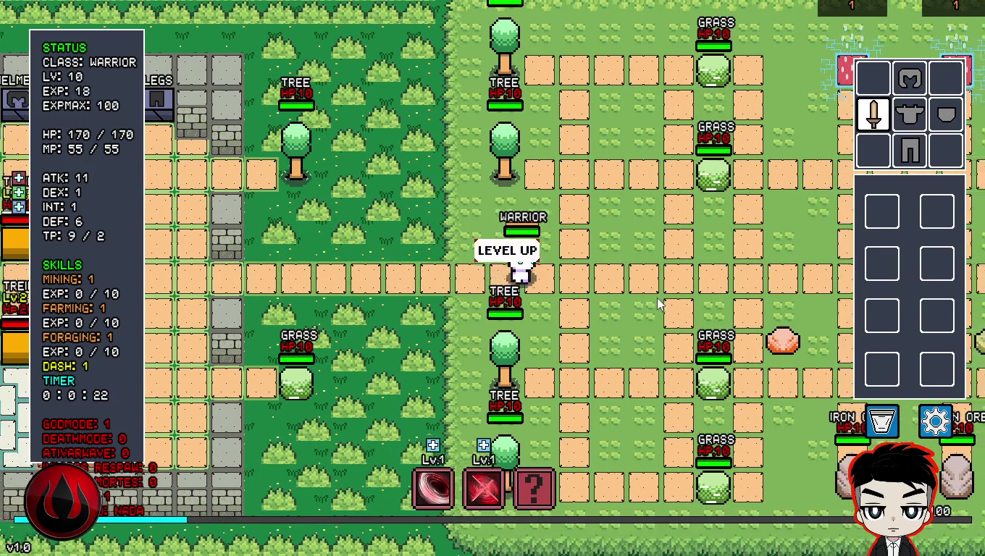
key("d")
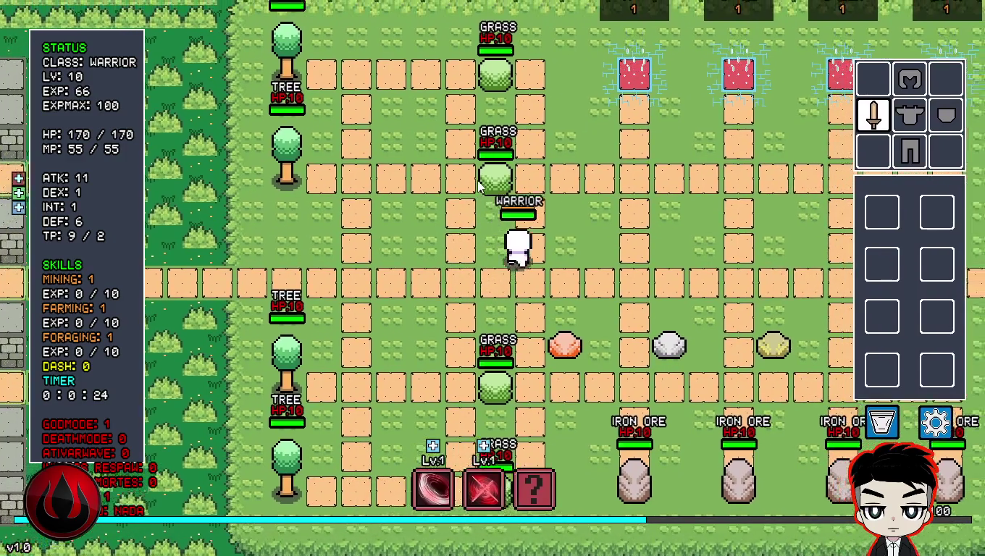
key("w")
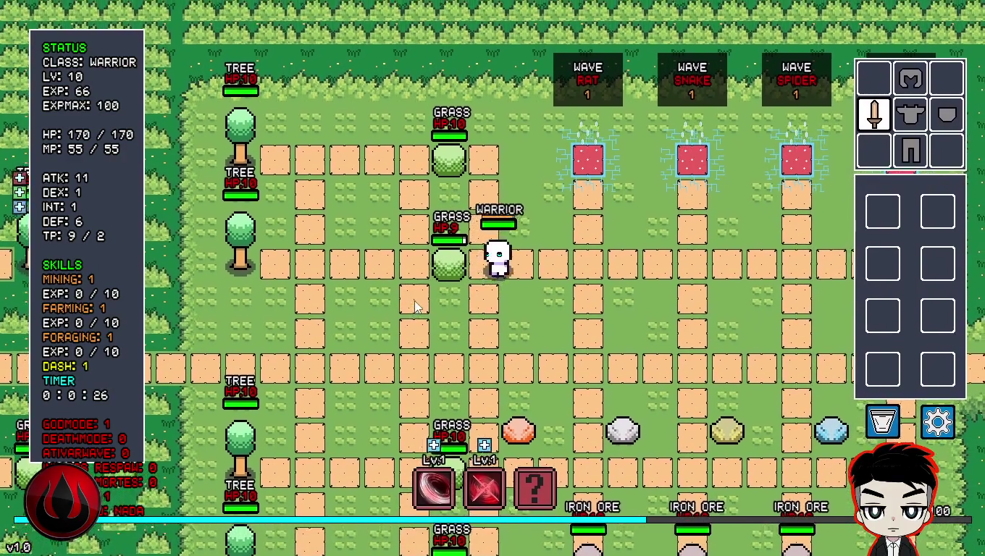
key("w")
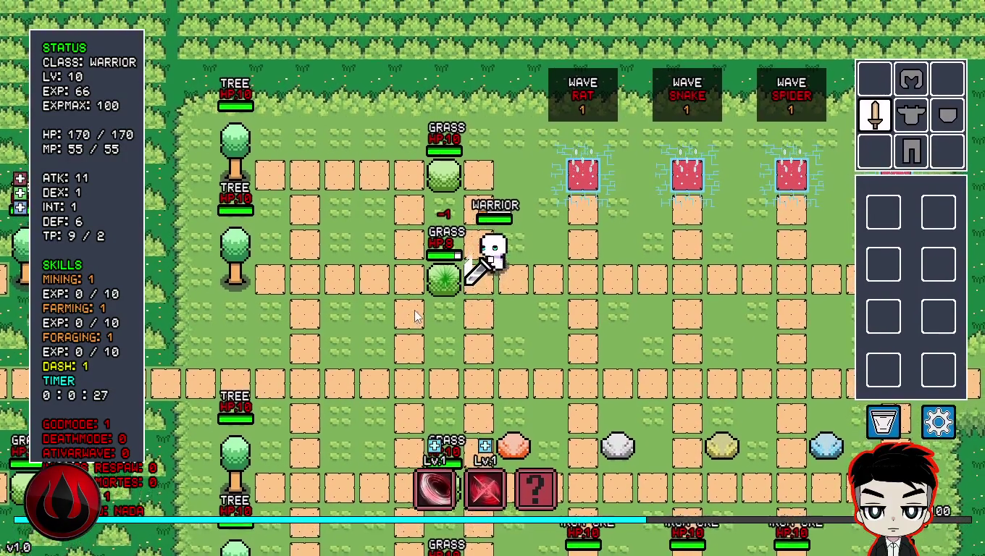
key("d")
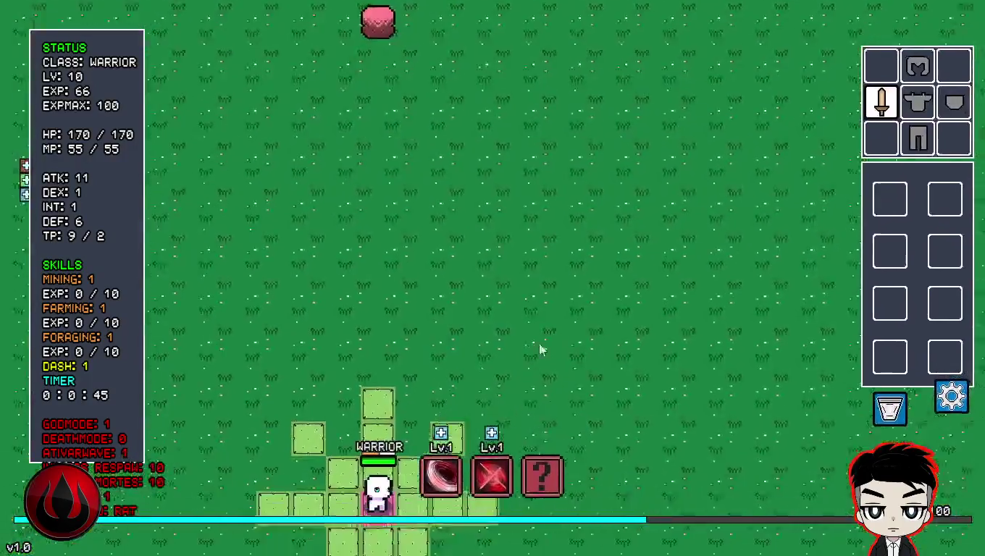
- Walk up into the new arena, kill the first rat, and chop at the tree for a log
key("w")
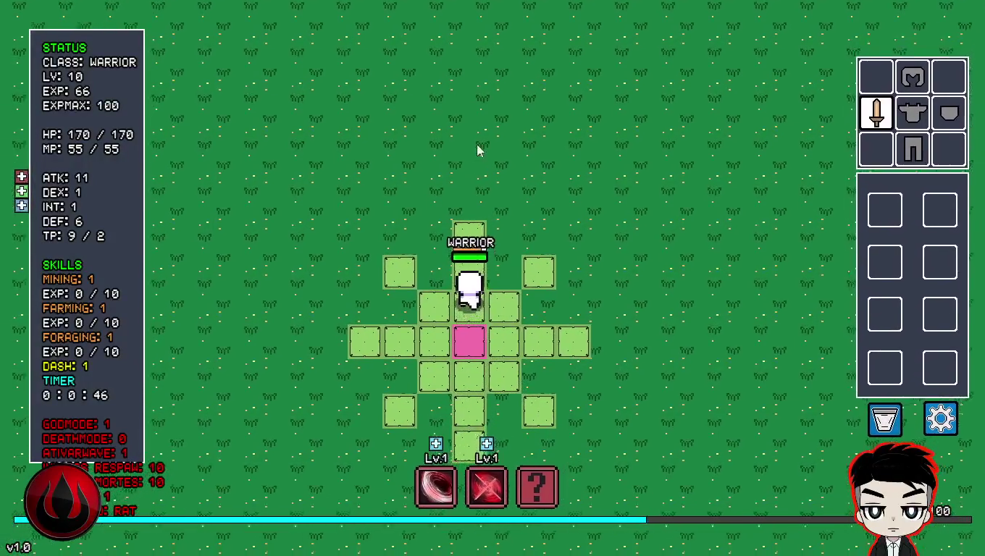
key("w")
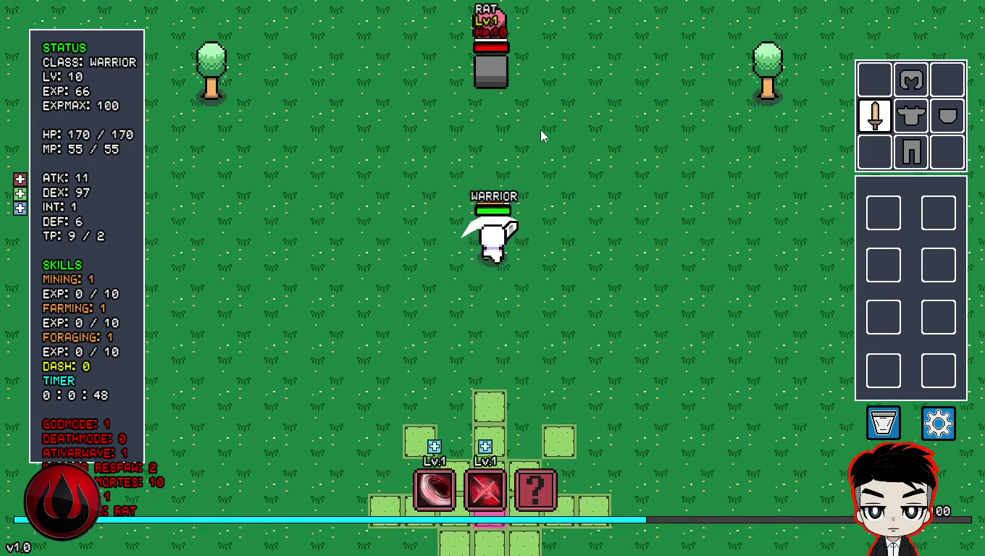
key("d")
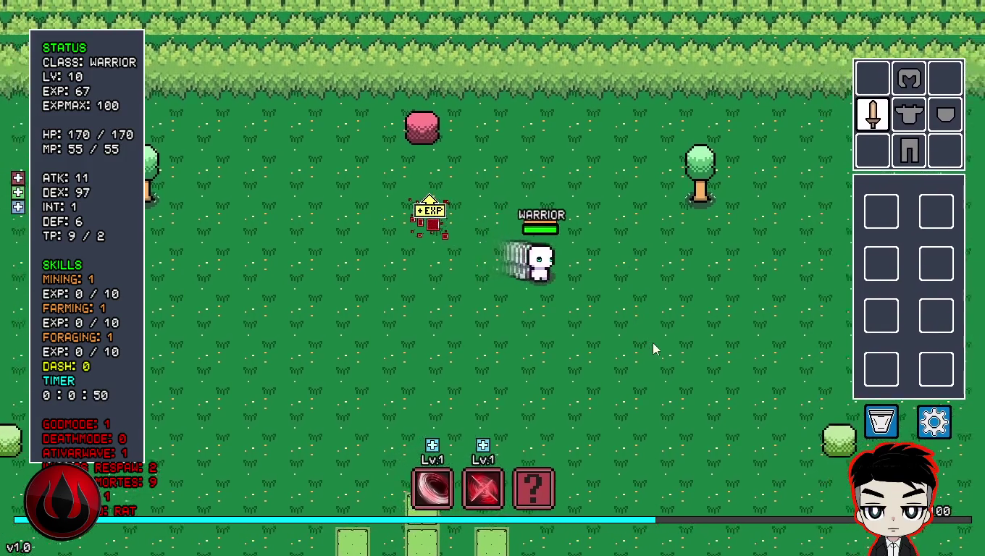
key("d")
left_click(578, 210)
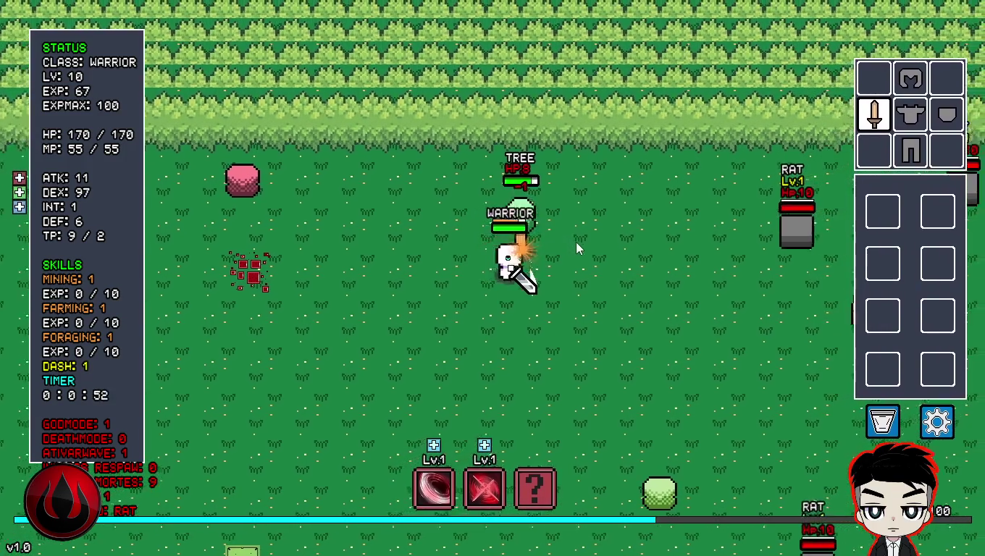
left_click(456, 249)
- Slash the group of rats to the right and the rat below
key("d")
key("w")
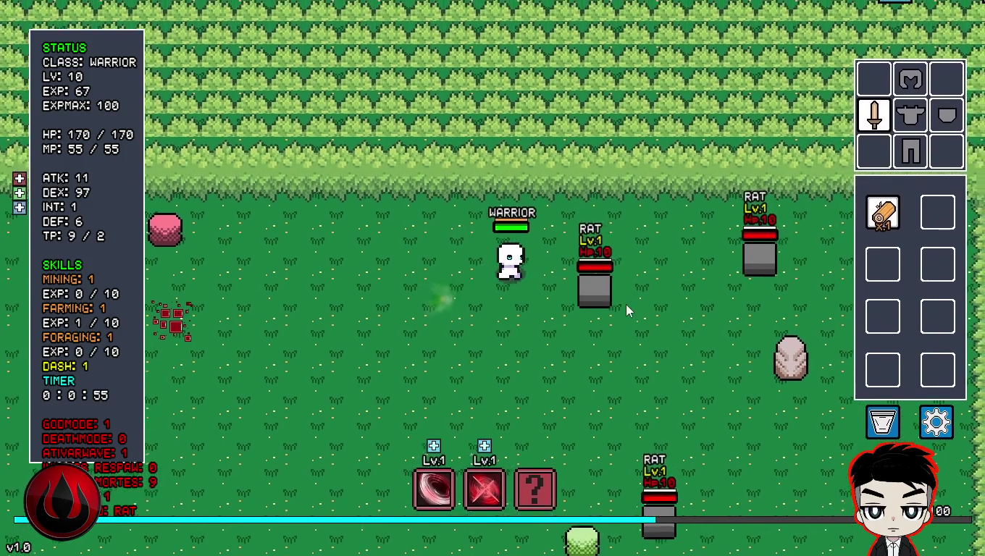
left_click(626, 305)
key("d")
left_click(658, 252)
key("s")
key("d")
left_click(499, 398)
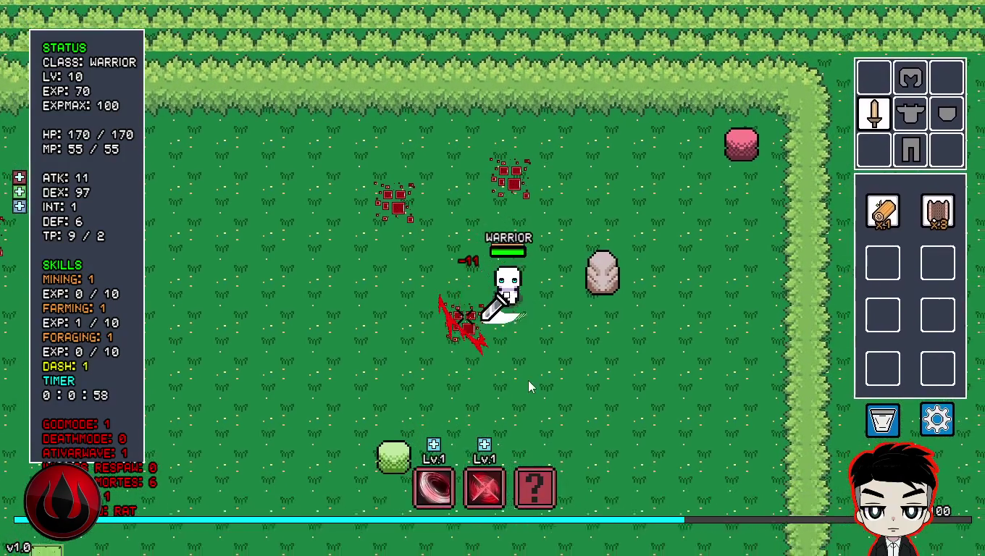
- Strike the iron ore rock repeatedly until it breaks
key("w")
left_click(441, 250)
left_click(435, 246)
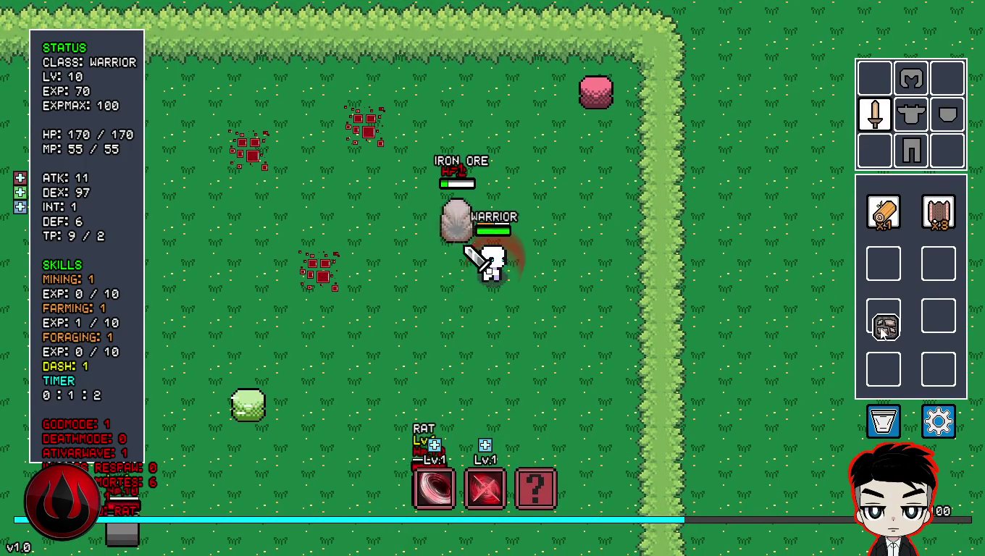
left_click(432, 272)
left_click(412, 272)
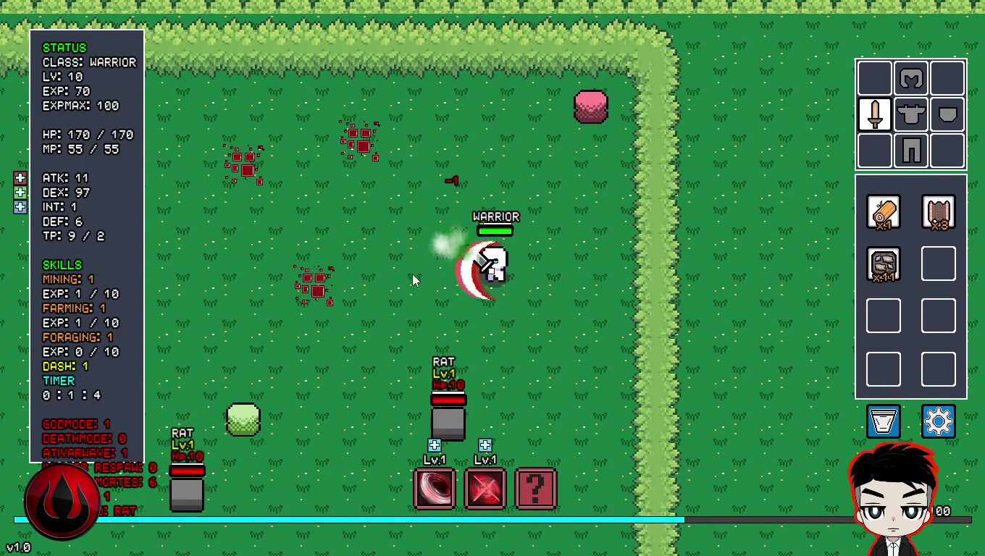
- Kill the remaining nearby rats with sword slashes
key("w")
left_click(412, 373)
key("a")
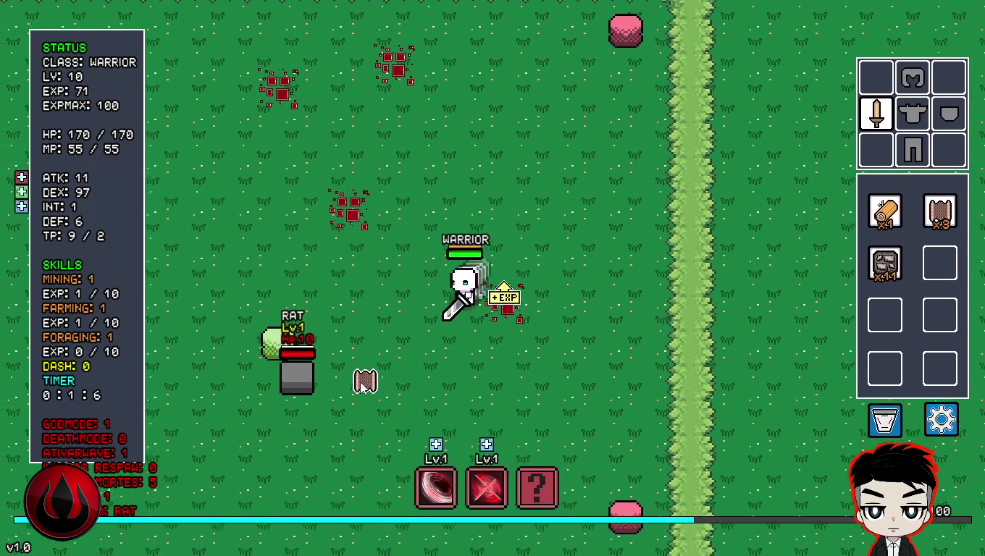
key("s")
left_click(321, 355)
left_click(450, 281)
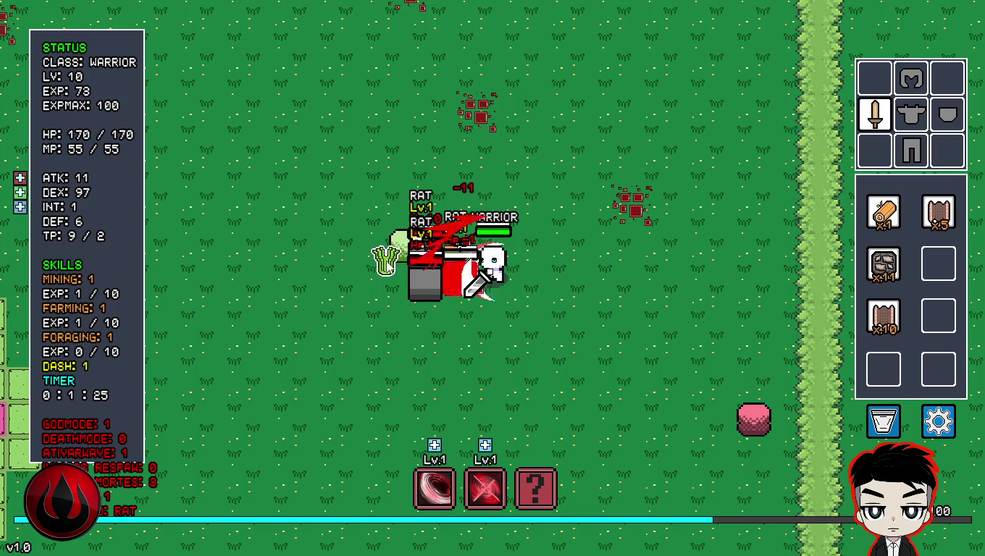
- Walk left to collect the grass drop and approach the grass monster
key("a")
key("w")
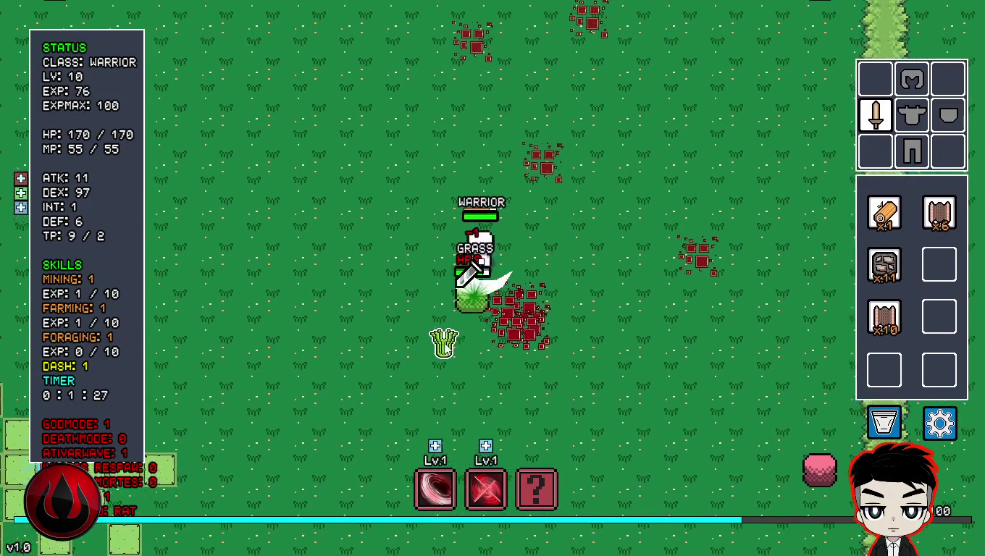
key("a")
key("s")
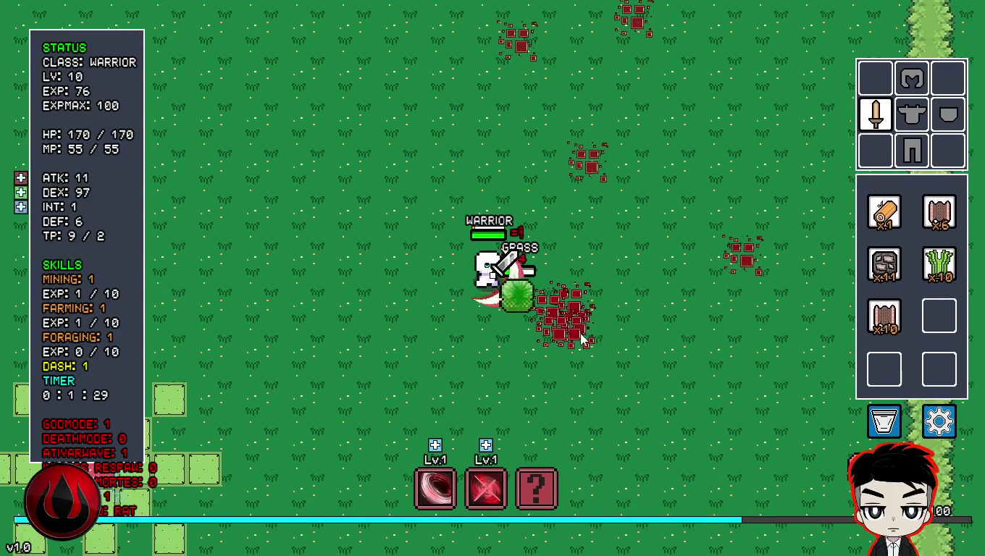
mouse_move(883, 315)
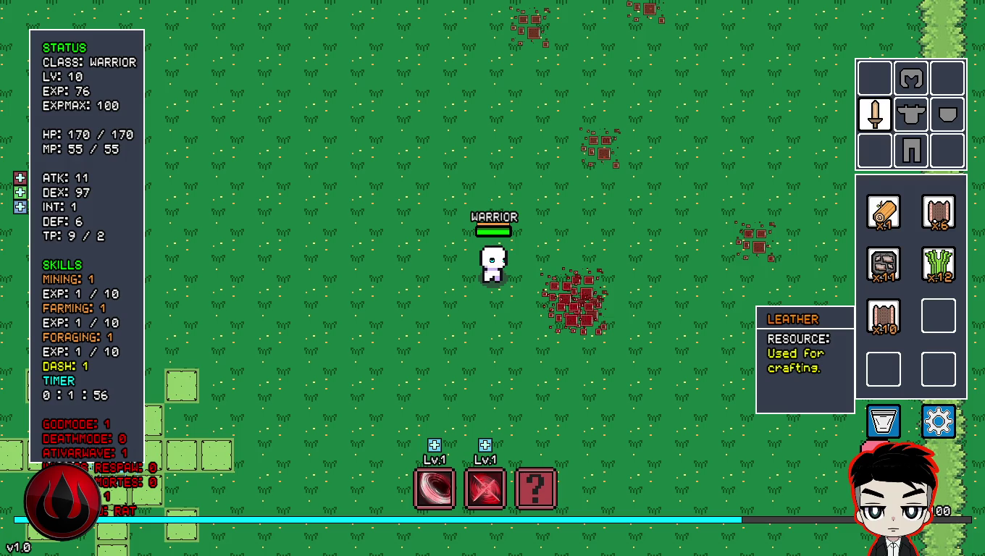
- Cast the blade ring skill and move a grass stack into an empty inventory slot
key("s")
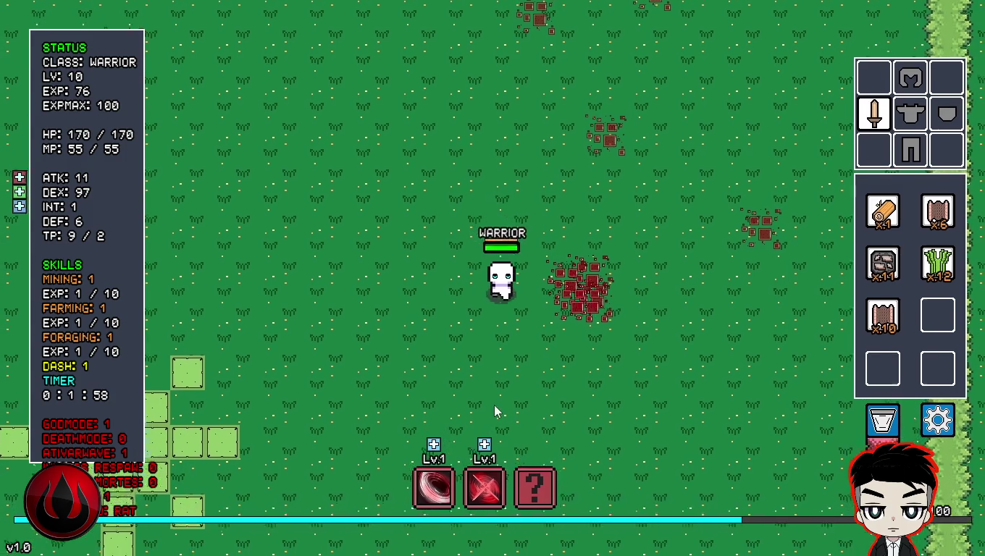
left_click(526, 383)
key("2")
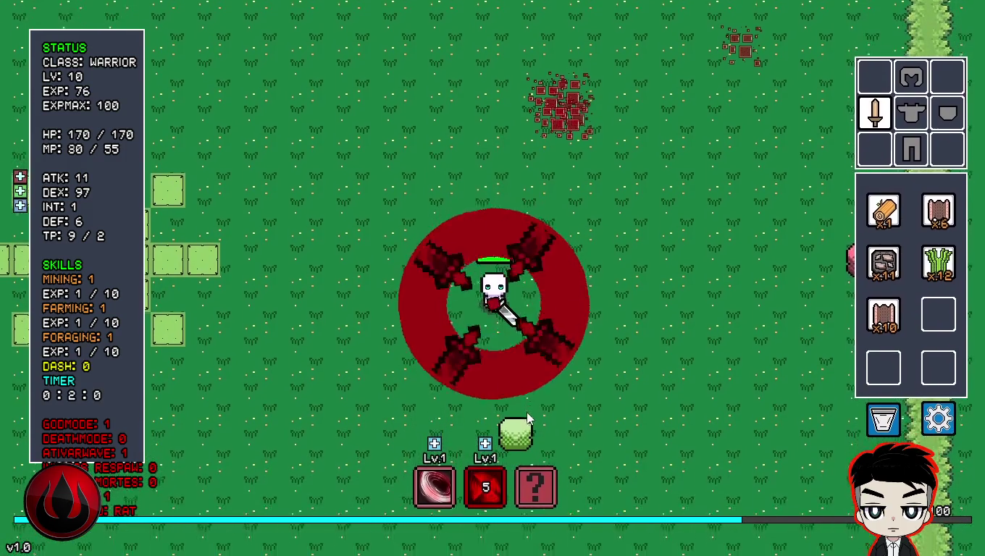
key("s")
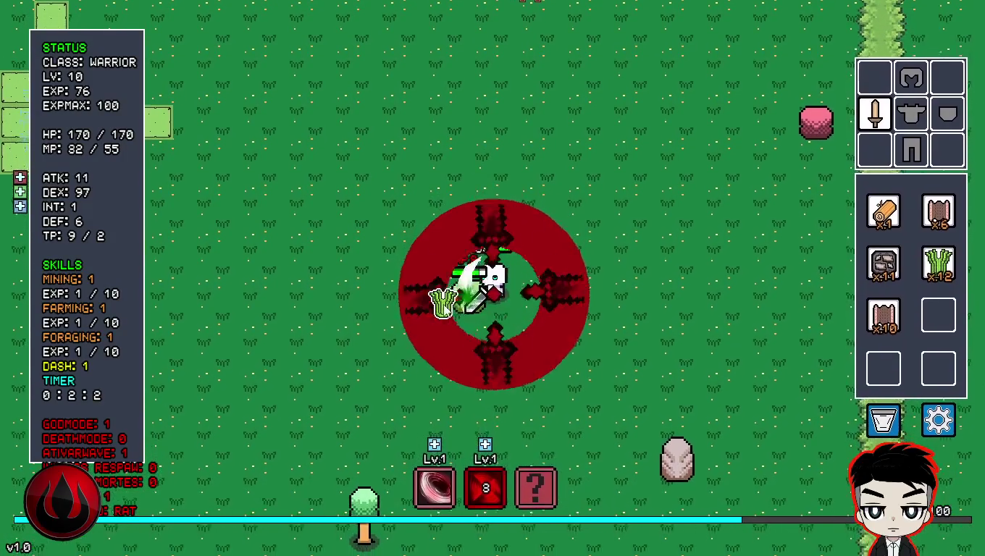
mouse_move(416, 329)
left_mouse_down()
mouse_move(792, 341)
mouse_move(876, 359)
left_mouse_up()
- Walk down-right to the iron ore and break it
key("s")
key("d")
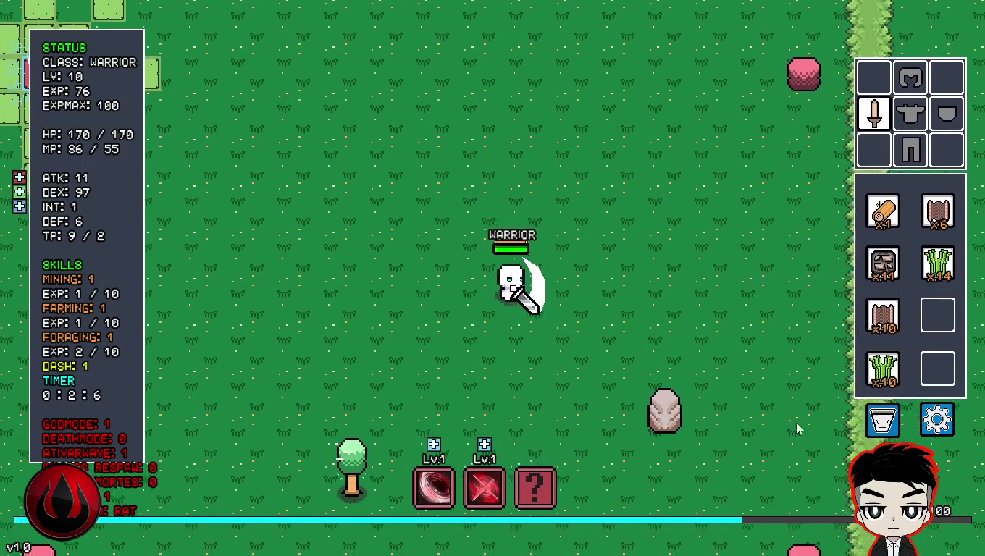
left_click(616, 360)
key("s")
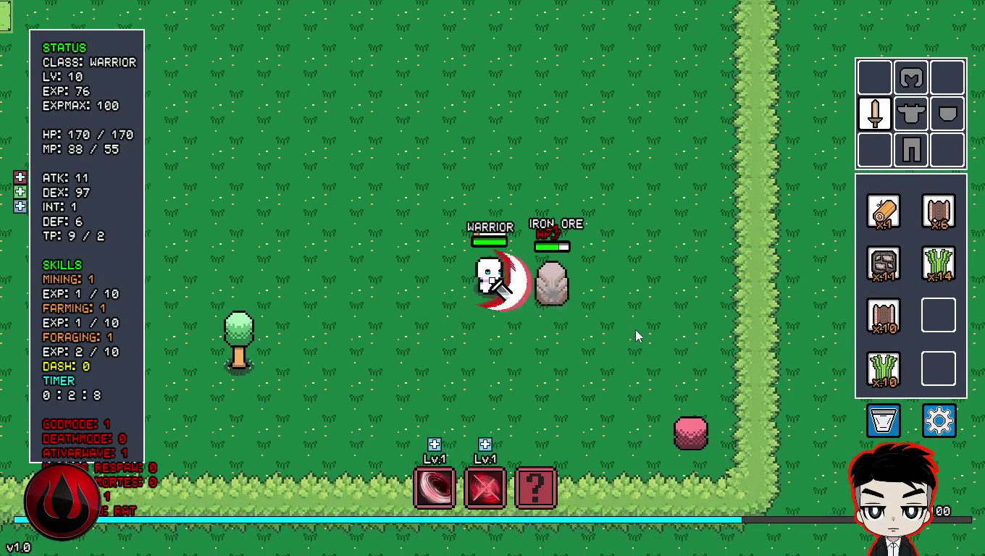
left_click(633, 265)
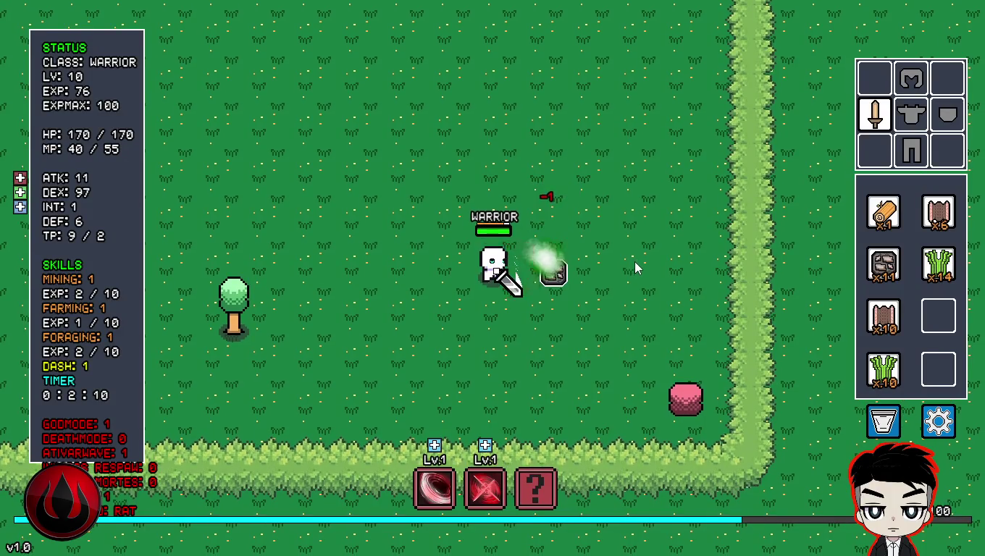
key("a")
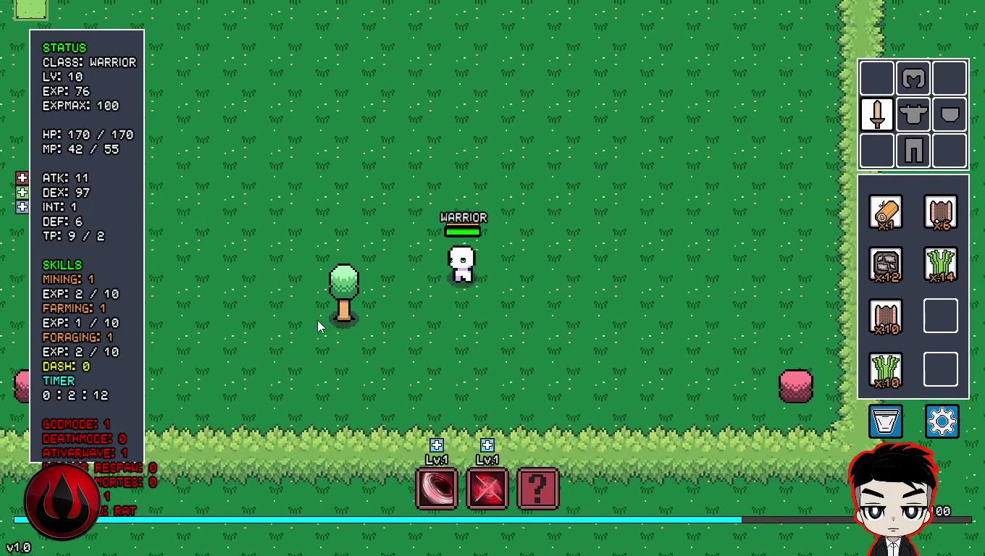
- Chop down the tree to the left
left_click(357, 320)
key("s")
left_click(338, 248)
left_click(338, 227)
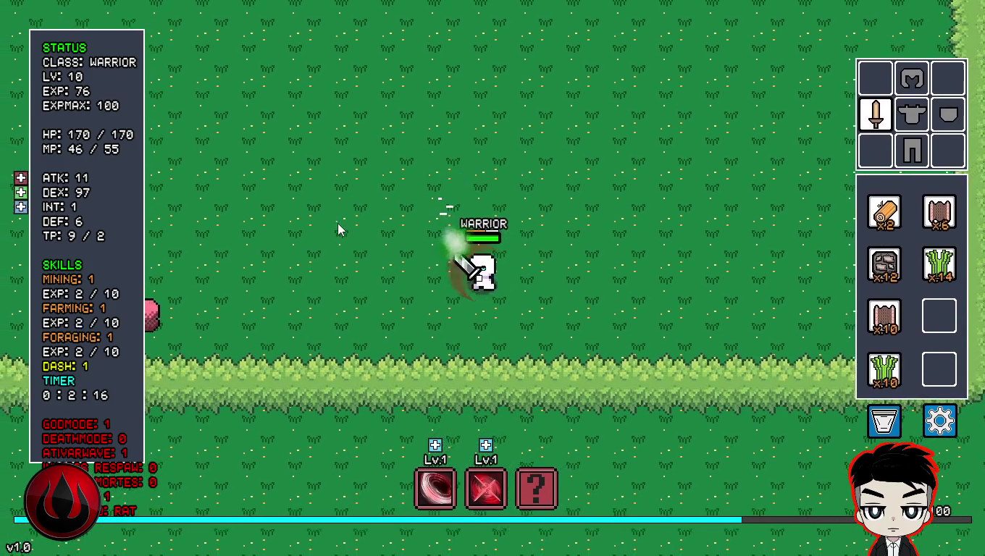
key("a")
- Cast skills 1 and 2, then walk up-left across the map
key("1")
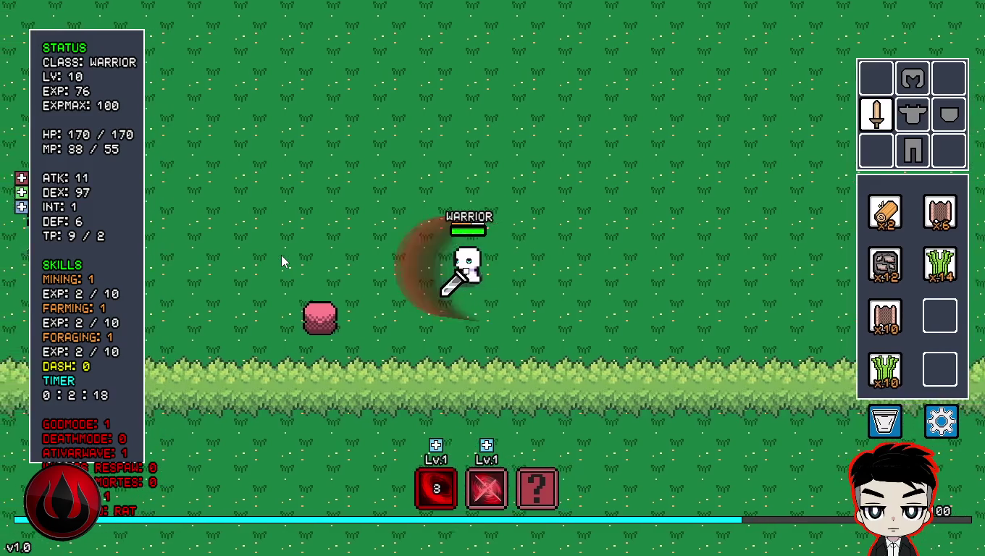
key("2")
key("a")
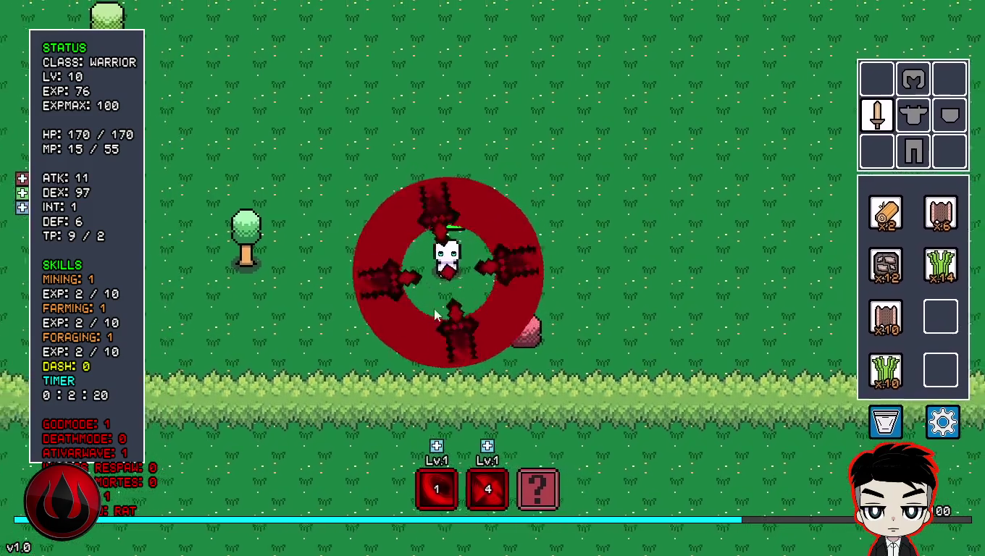
key("w")
key("a")
key("w")
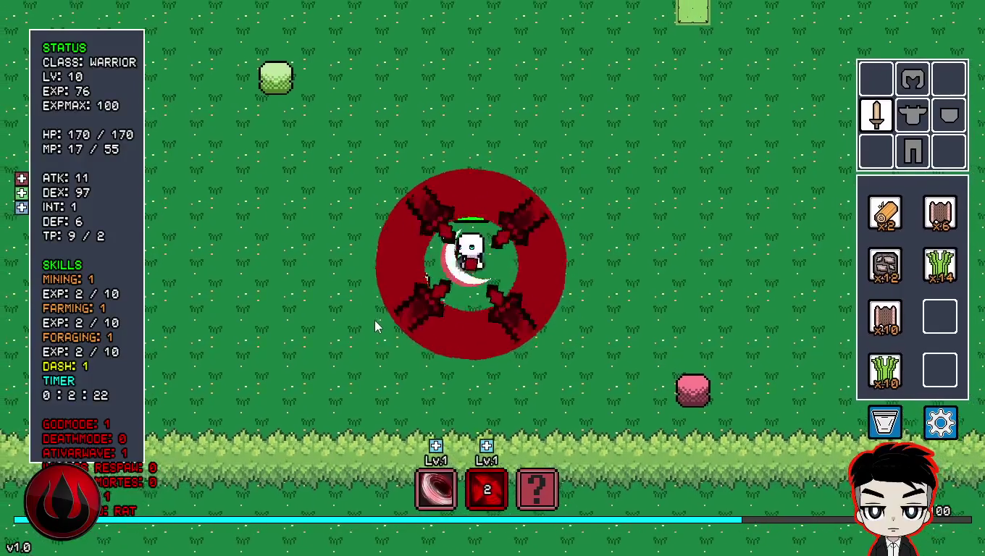
key("a")
key("s")
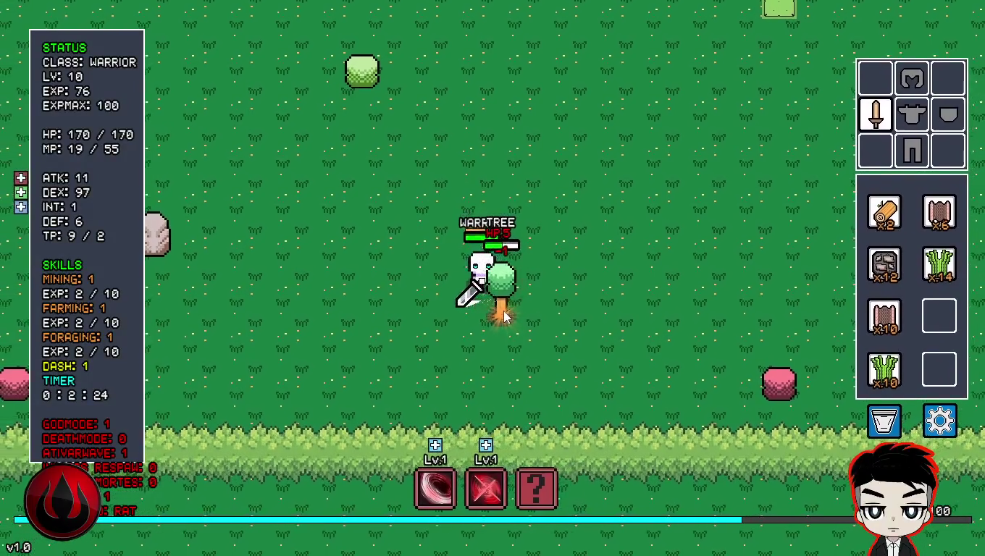
key("w")
key("a")
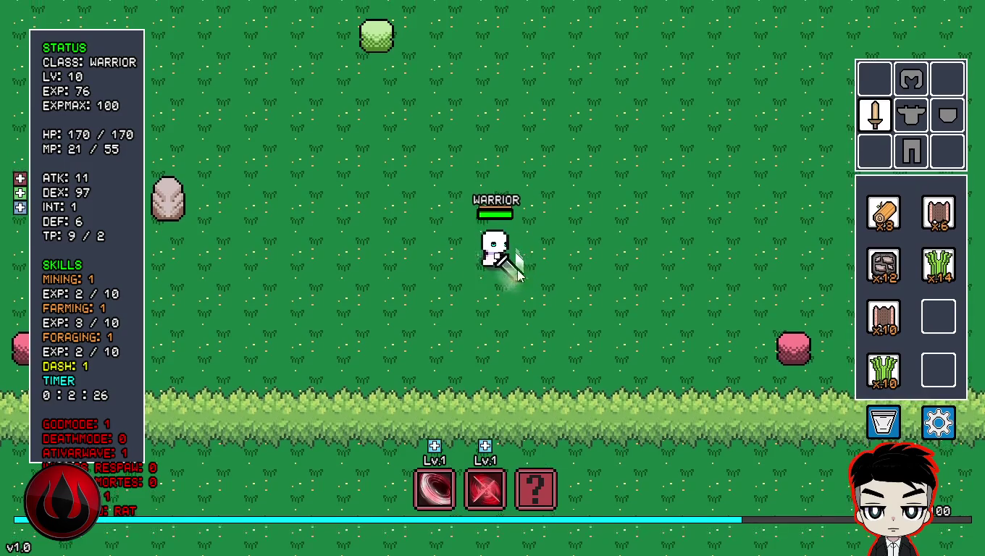
- Cut down the grass patch to the upper left
key("w")
left_click(438, 231)
key("w")
key("a")
left_click(479, 308)
key("w")
key("a")
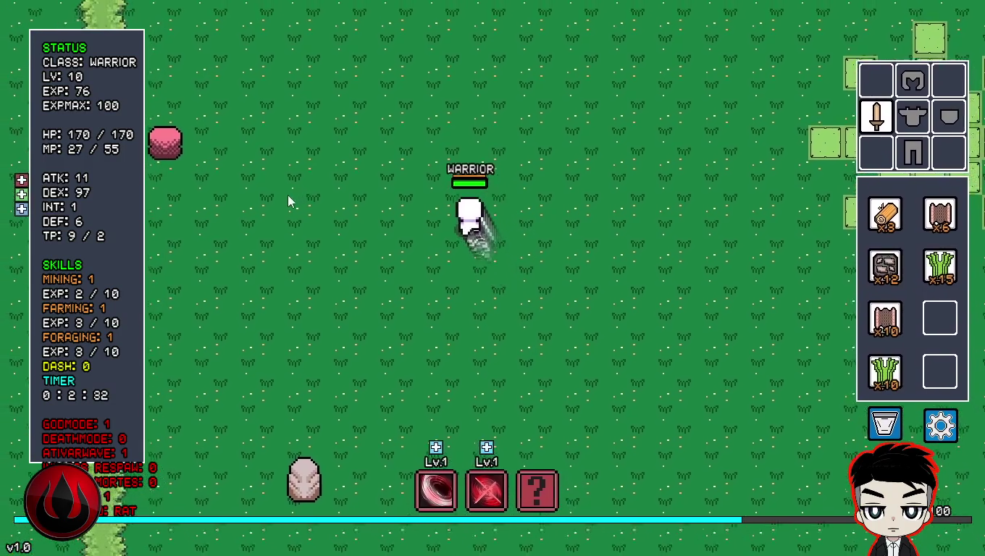
- Cut down the grass patch to the upper right
key("w")
key("d")
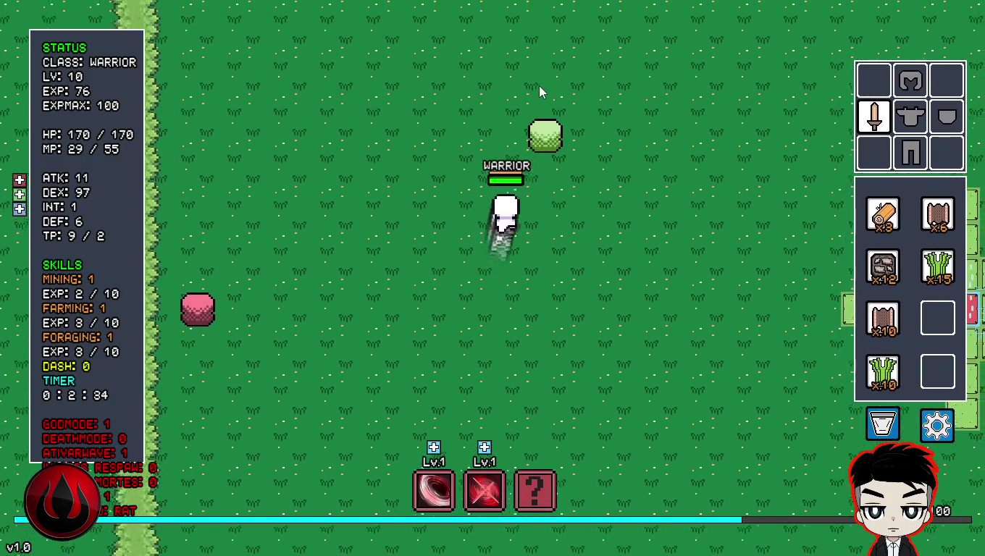
left_click(579, 188)
key("w")
key("d")
left_click(572, 302)
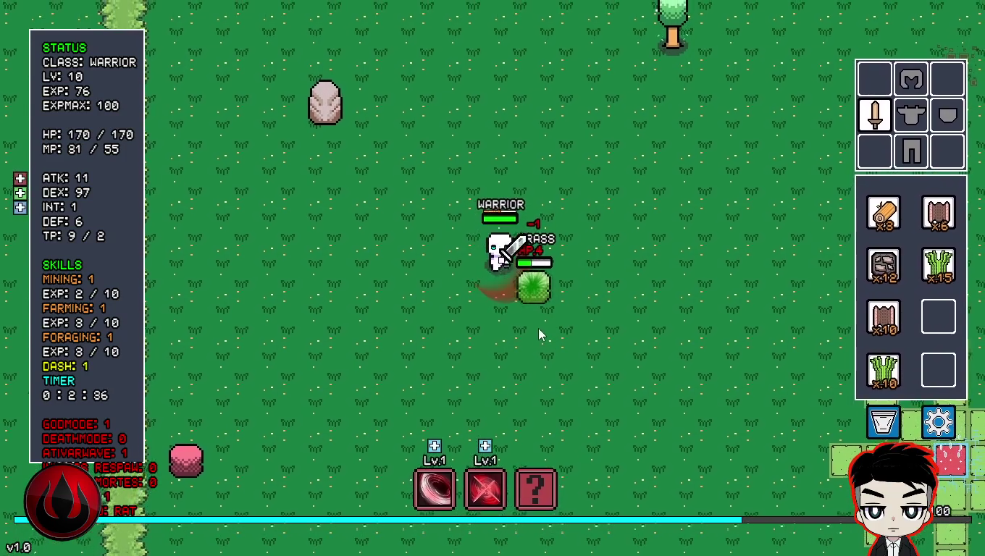
- Break another iron ore for stone
key("w")
key("a")
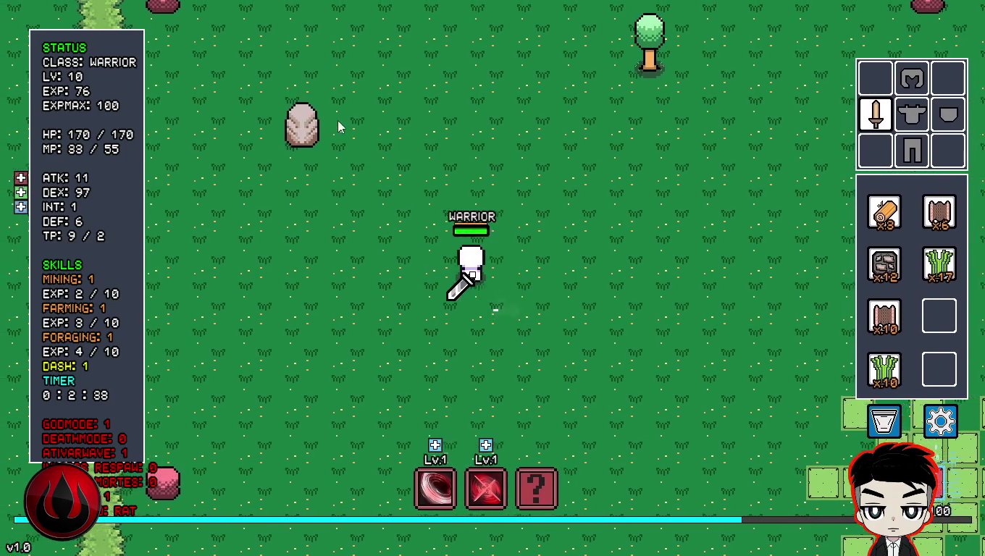
left_click(386, 231)
key("w")
key("a")
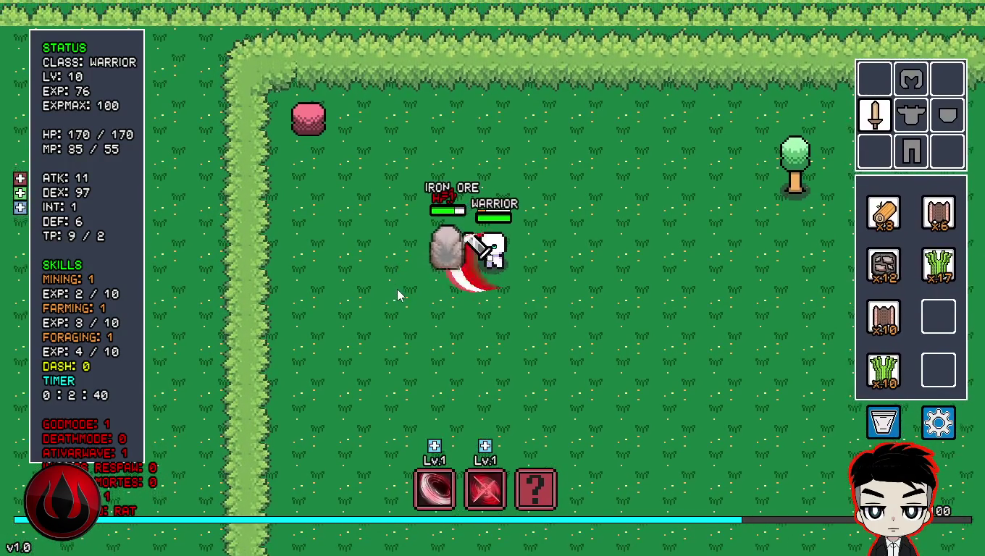
left_click(428, 345)
left_click(427, 345)
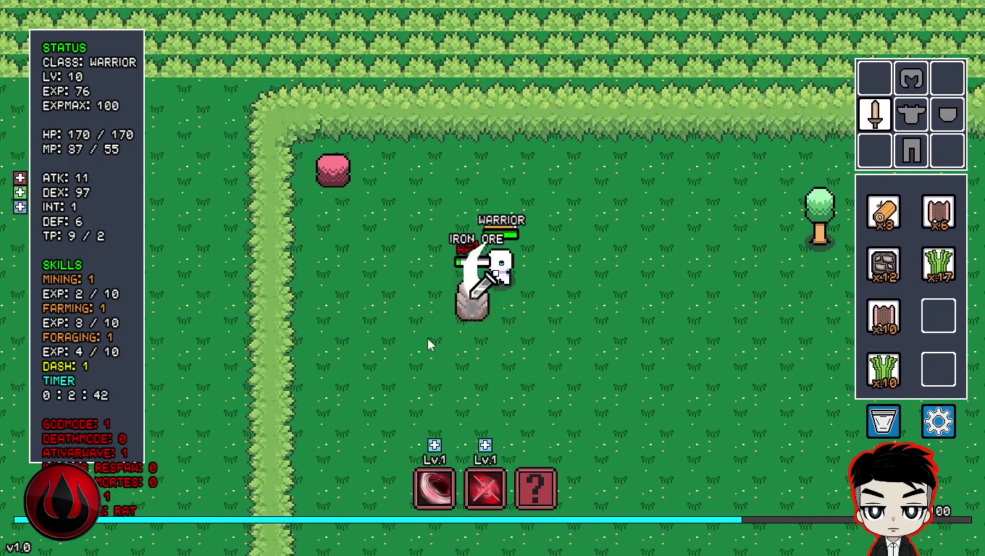
key("s")
key("d")
- Dash to the tree up-right and chop it down for wood
key("w")
key("d")
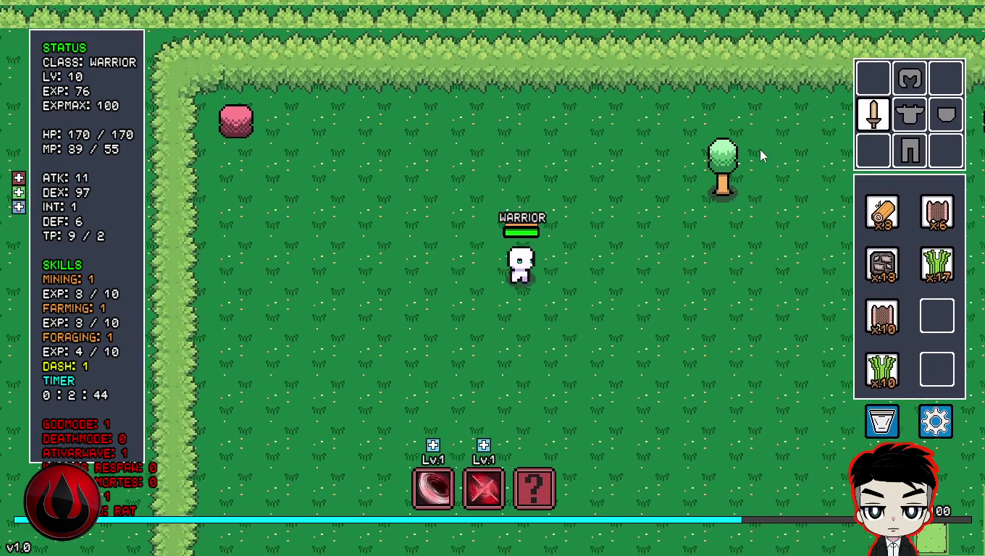
key("space")
left_click(599, 180)
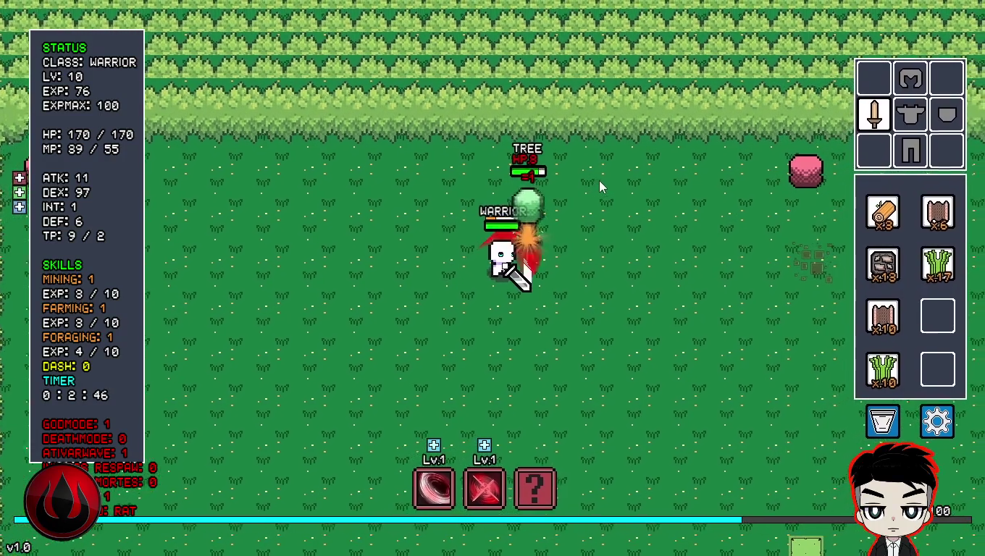
left_click(598, 181)
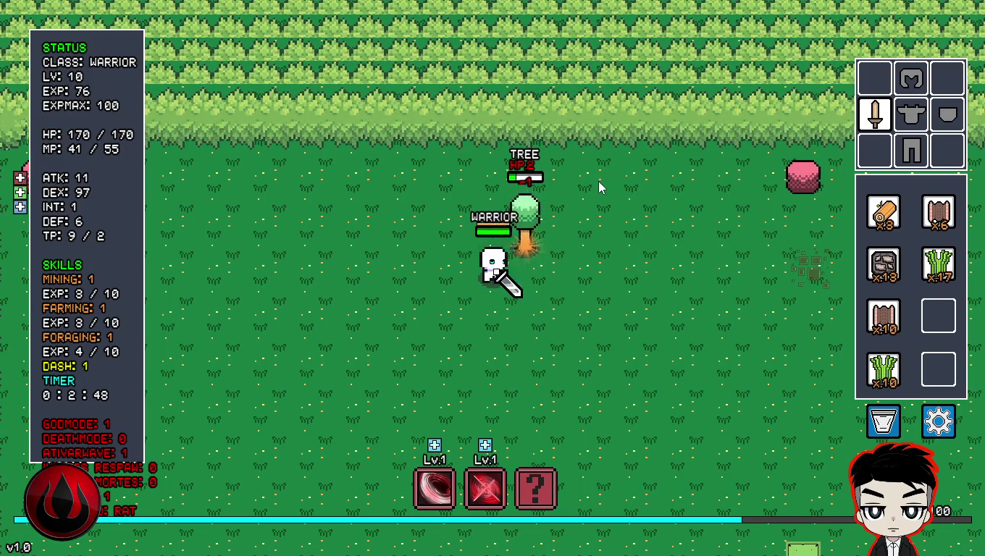
left_click(598, 181)
- Dash down-right to the light-green tile field
key("d")
key("space")
key("d")
key("s")
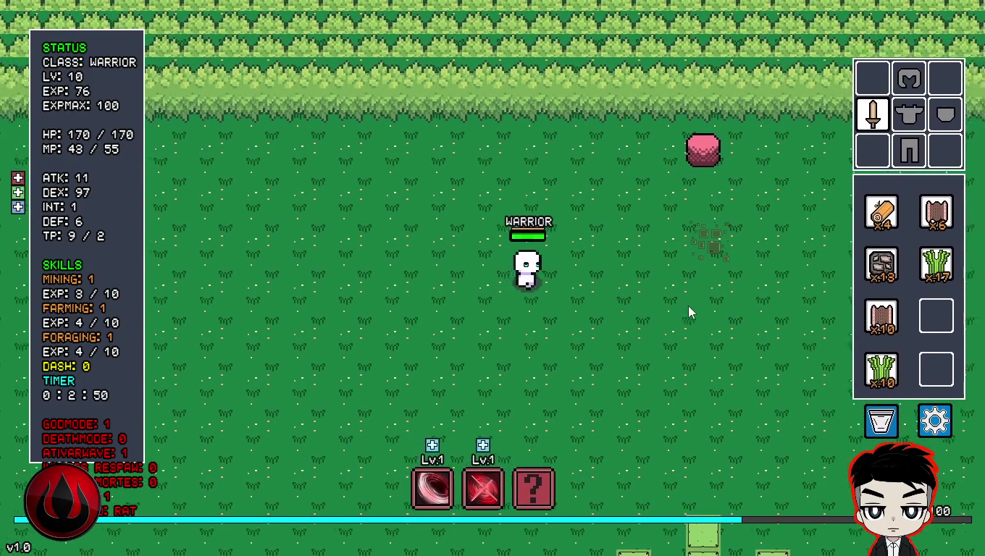
key("s")
key("d")
key("space")
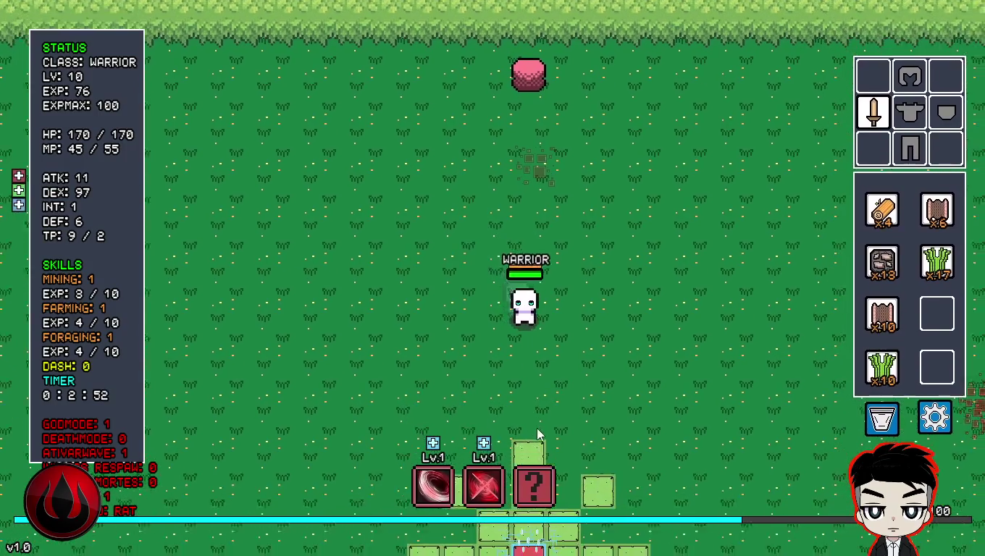
- Step onto the tile field to travel to the wave arena
key("s")
key("d")
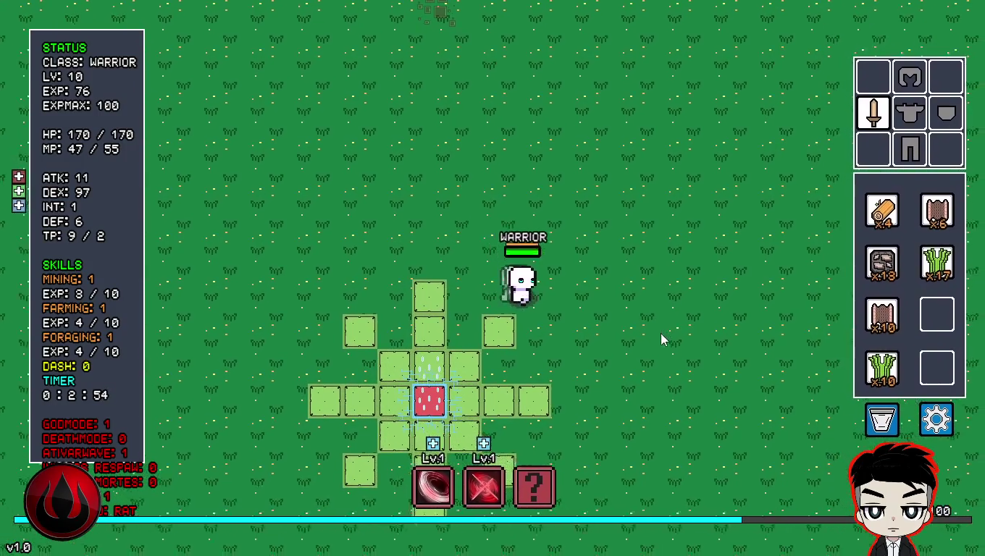
key("a")
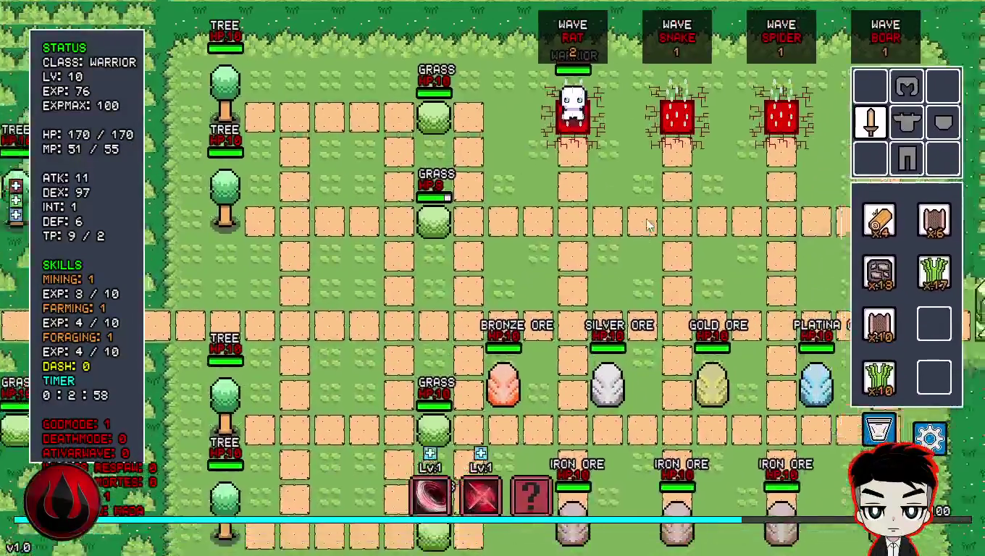
- Stand on the Spider wave spawner to start the wave, then move off it
key("d")
key("s")
key("d")
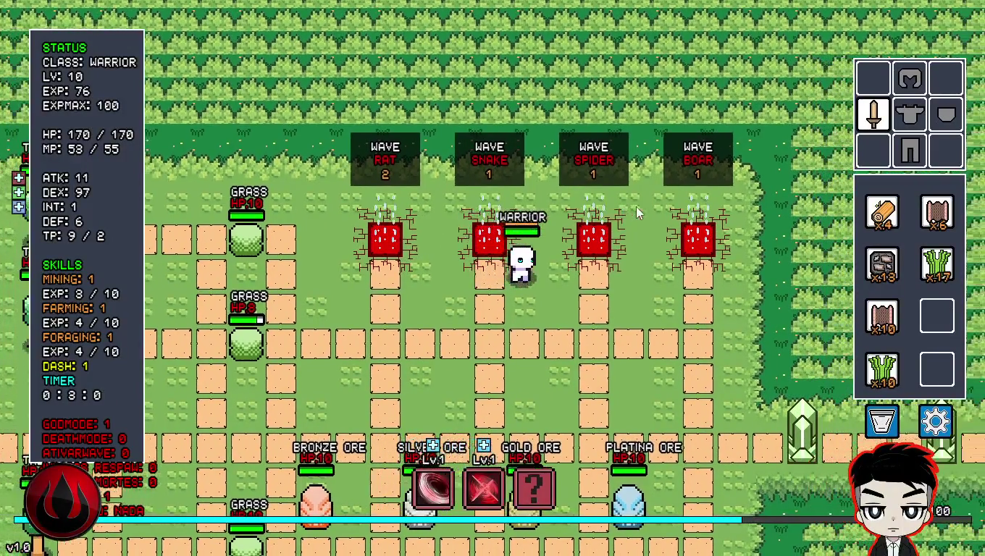
key("w")
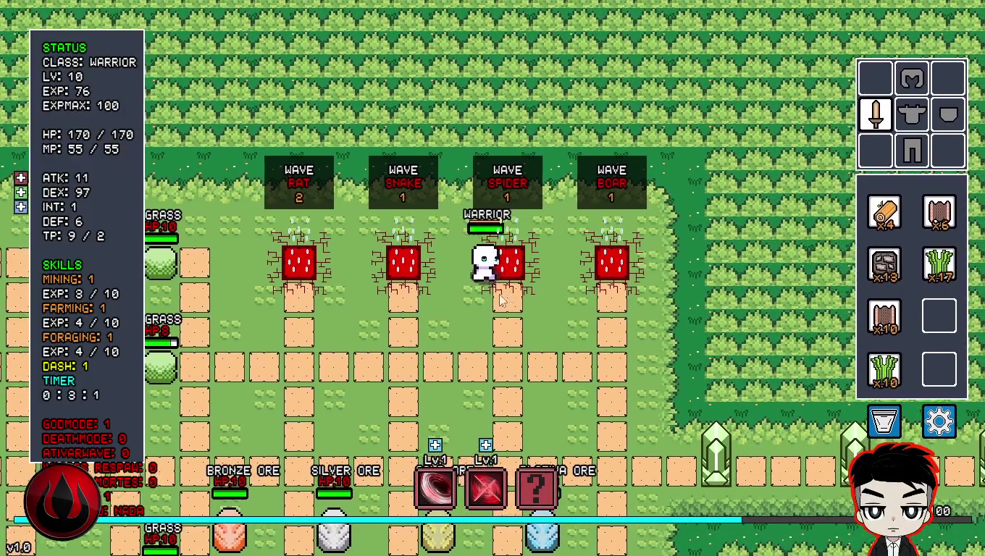
key("d")
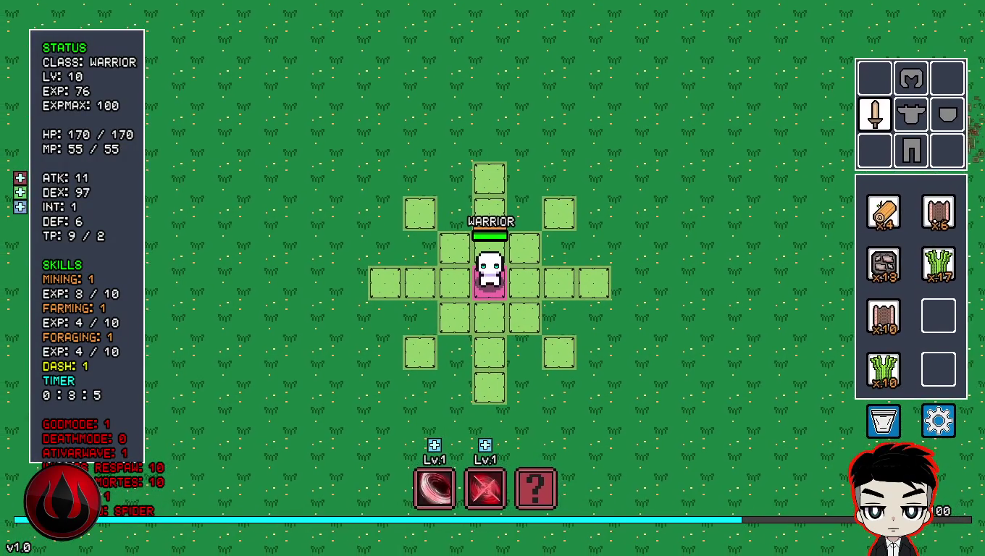
key("d")
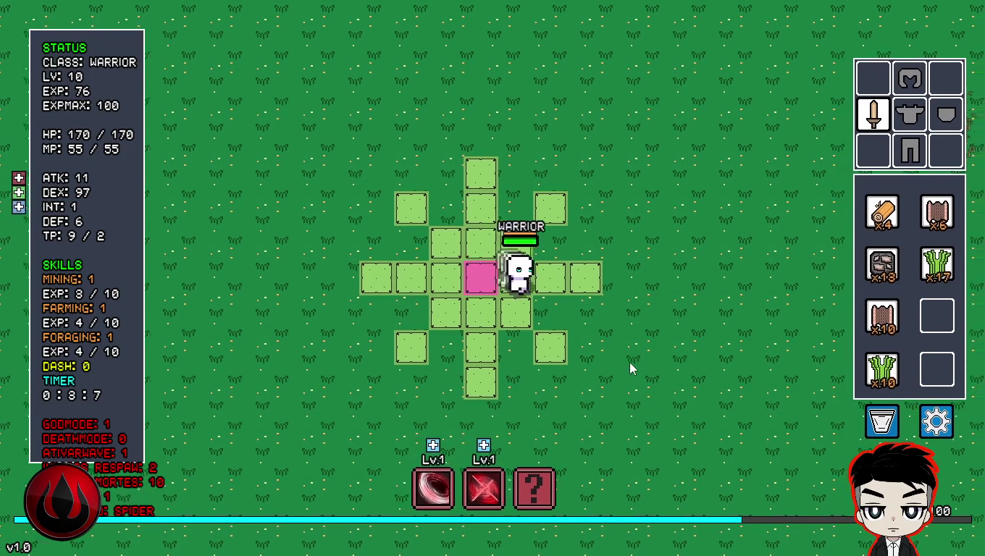
key("s")
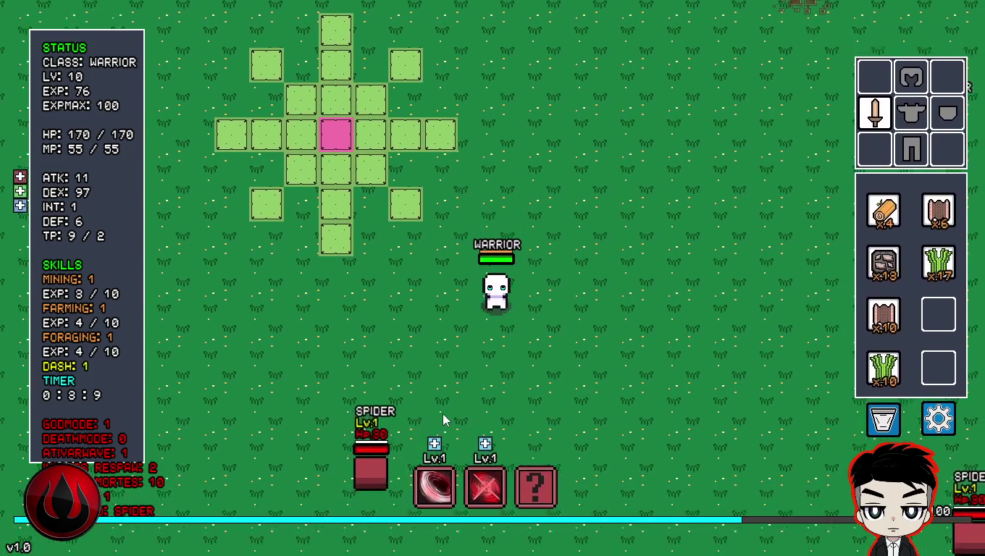
- Unleash the blade ring and charge the first spiders, slashing the nearest one
key("2")
key("d")
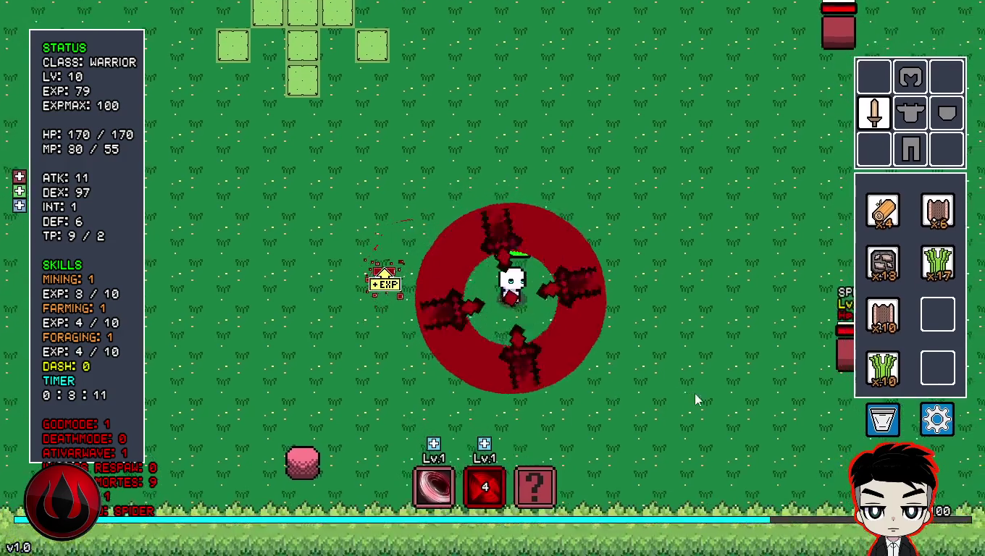
key("w")
key("d")
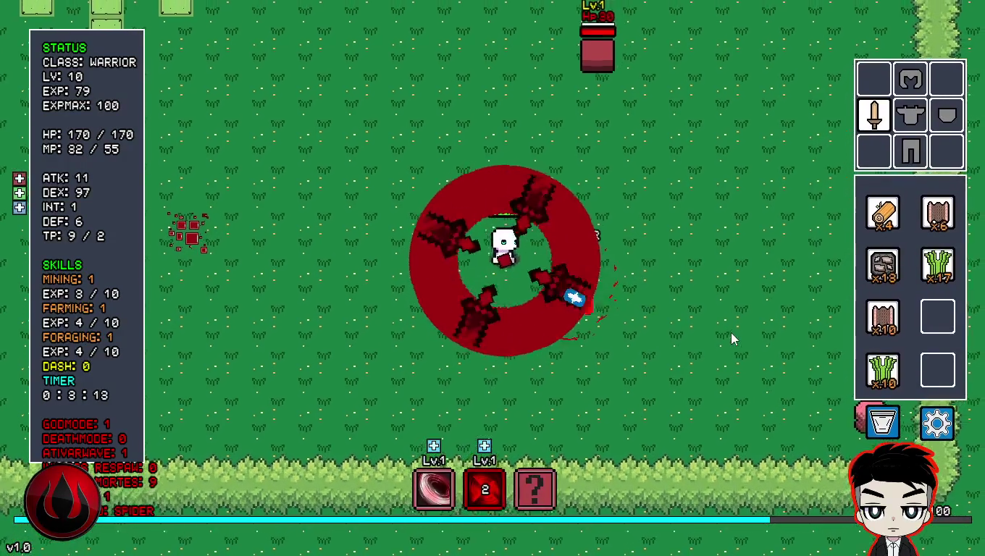
key("w")
key("a")
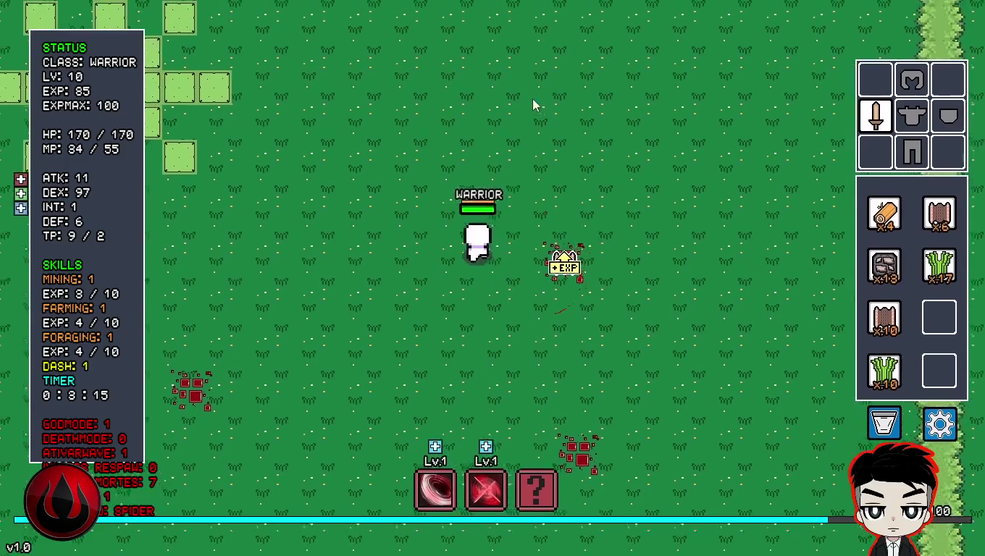
key("w")
key("a")
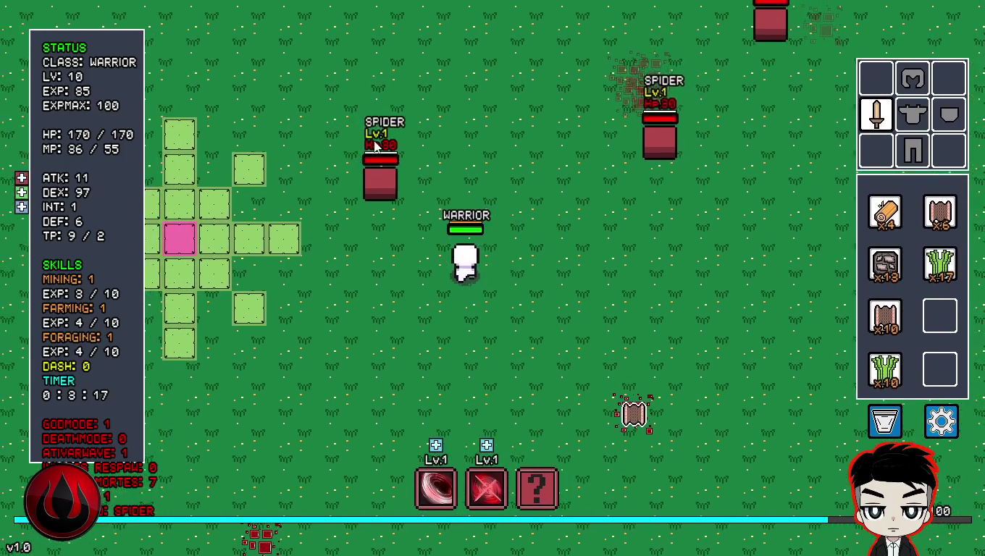
left_click(375, 141)
- Chase and slash the spiders across the top of the arena
key("d")
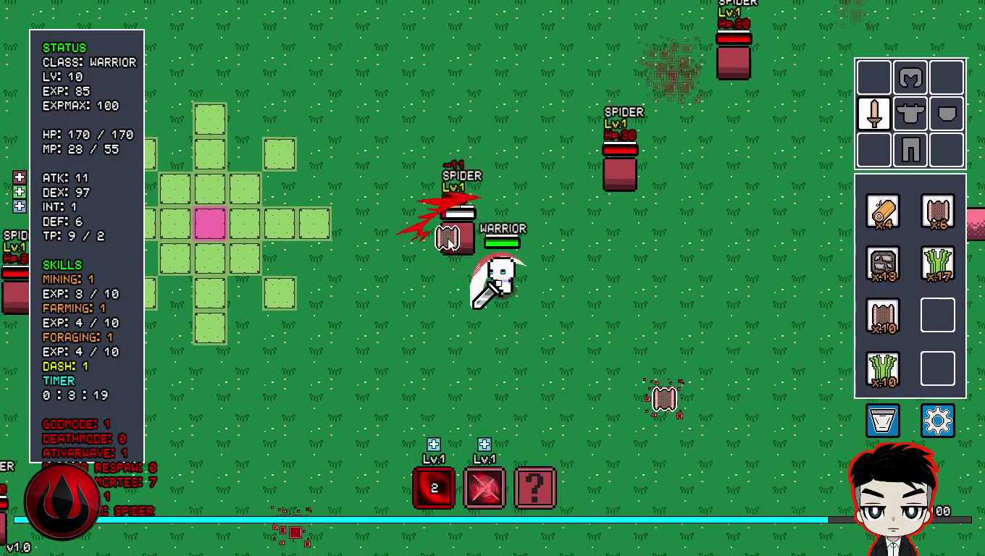
left_click(492, 102)
key("d")
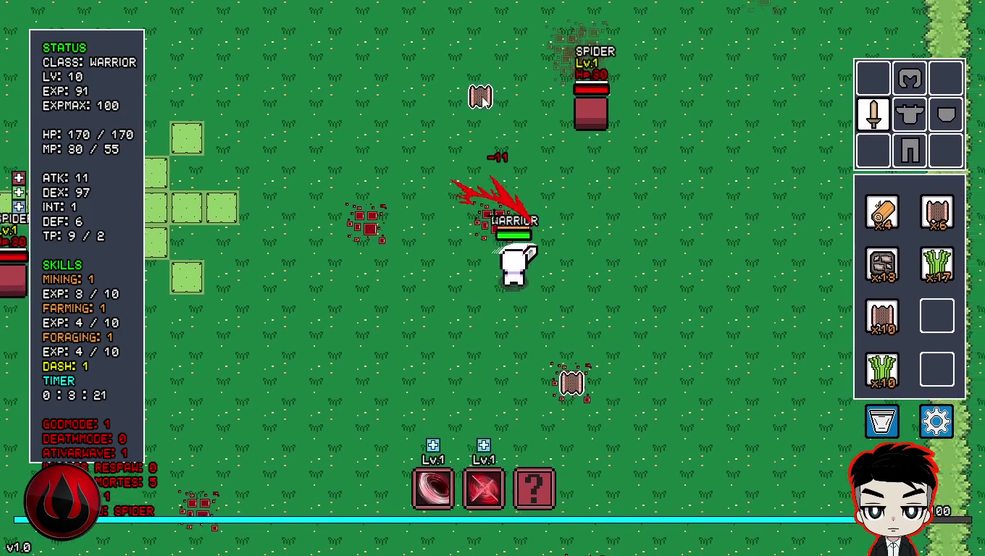
key("w")
left_click(614, 140)
key("a")
key("w")
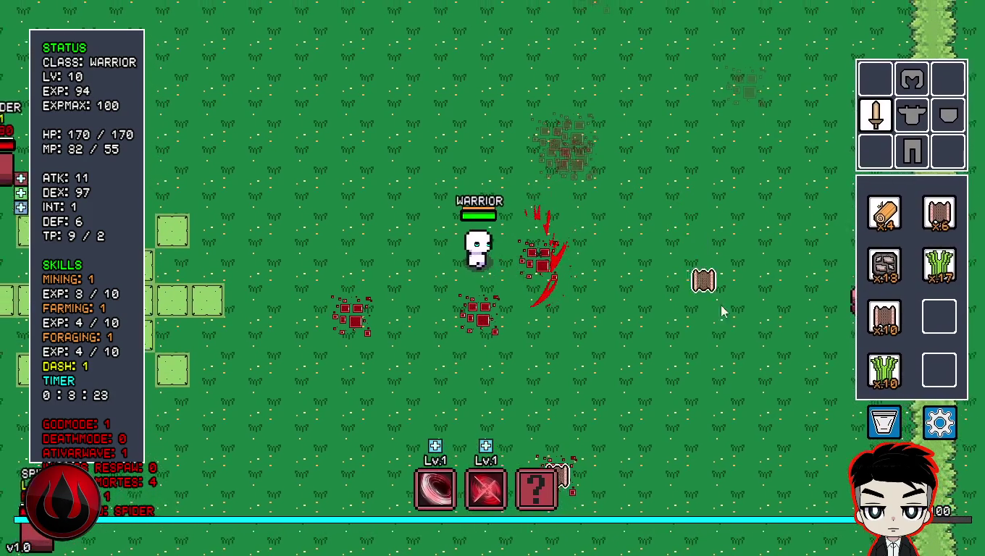
left_click(758, 370)
- Finish the lower-left spiders with slashes and the blade ring, reaching level 11
key("a")
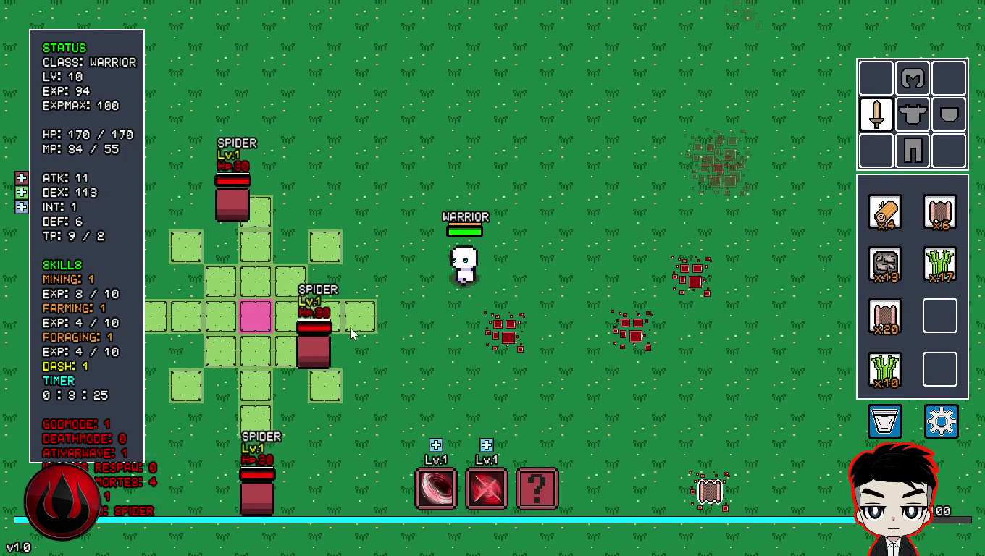
left_click(398, 356)
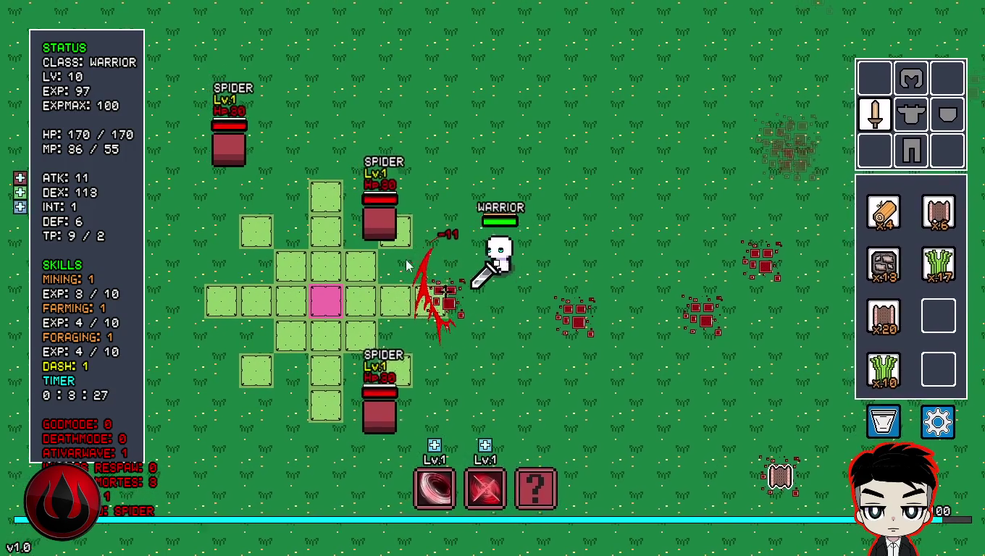
key("w")
left_click(402, 286)
key("2")
key("w")
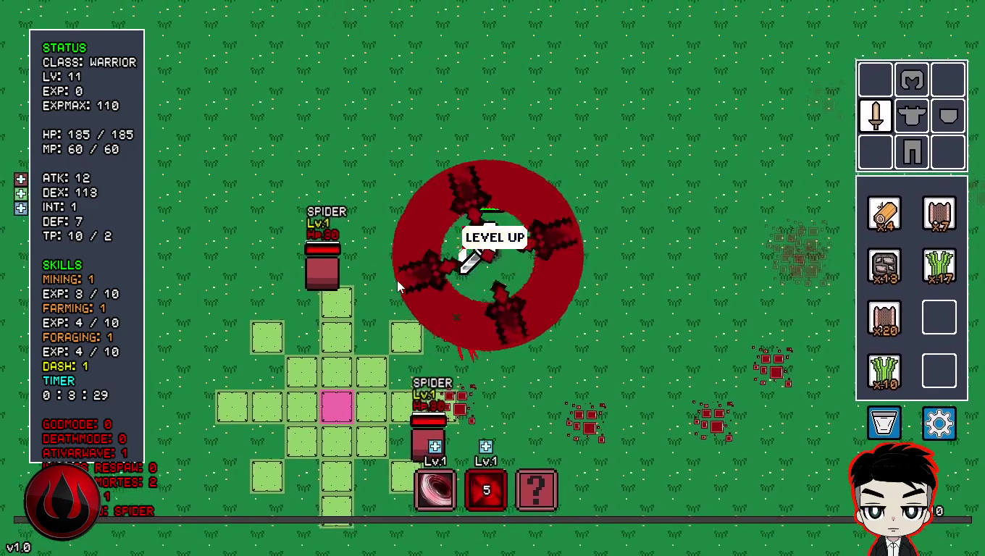
key("a")
key("d")
key("s")
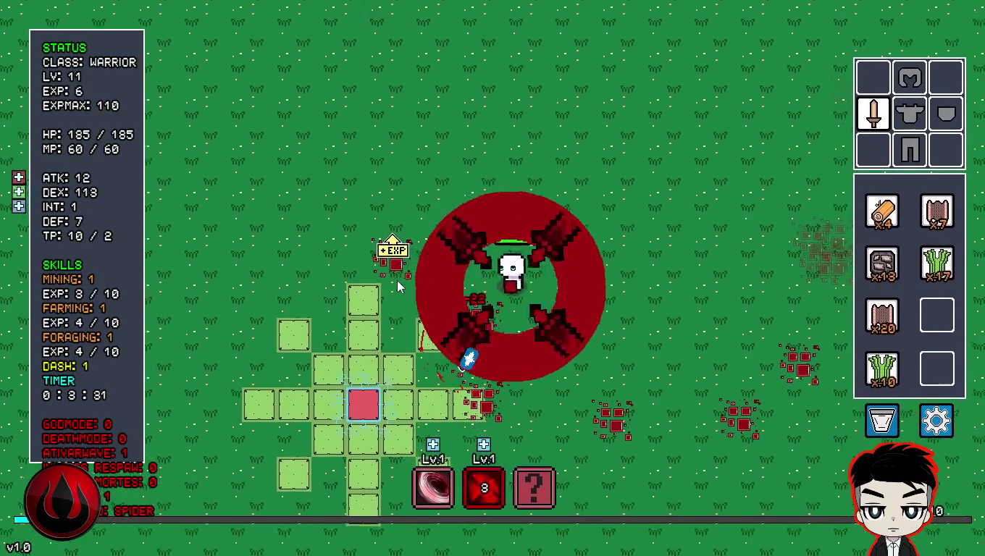
key("a")
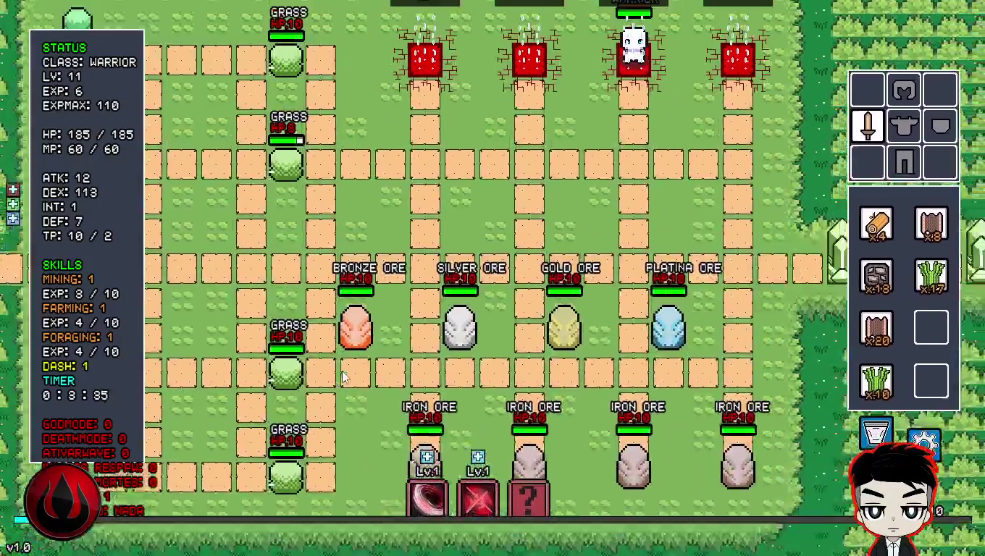
- Move the warrior off the third spawner onto the spider spawner to start the spider wave
key("s")
key("d")
key("a")
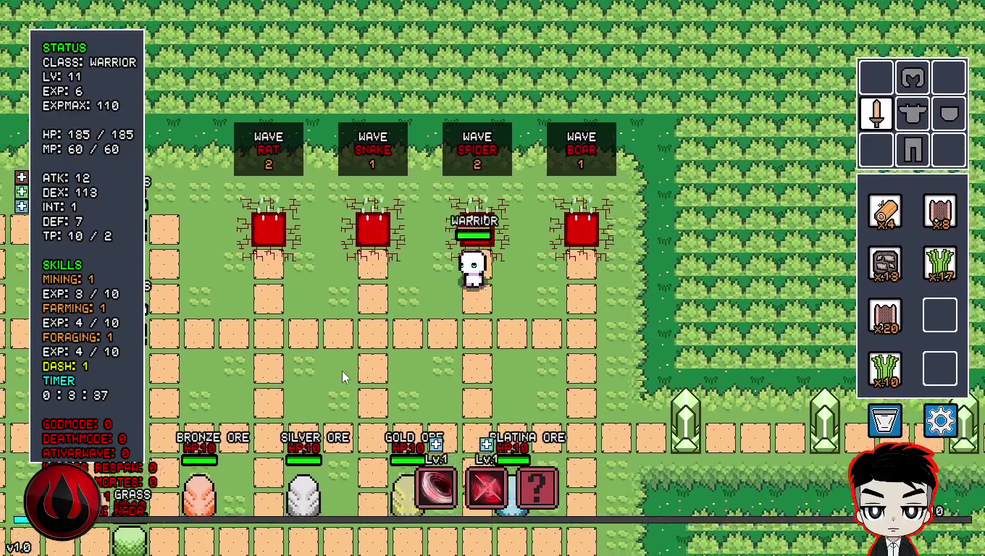
key("w")
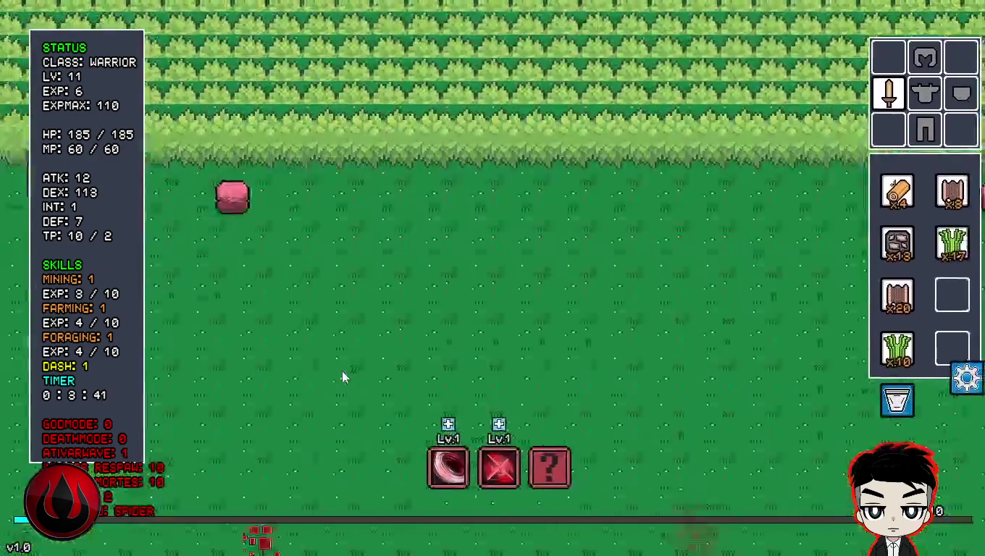
key("w")
key("w")
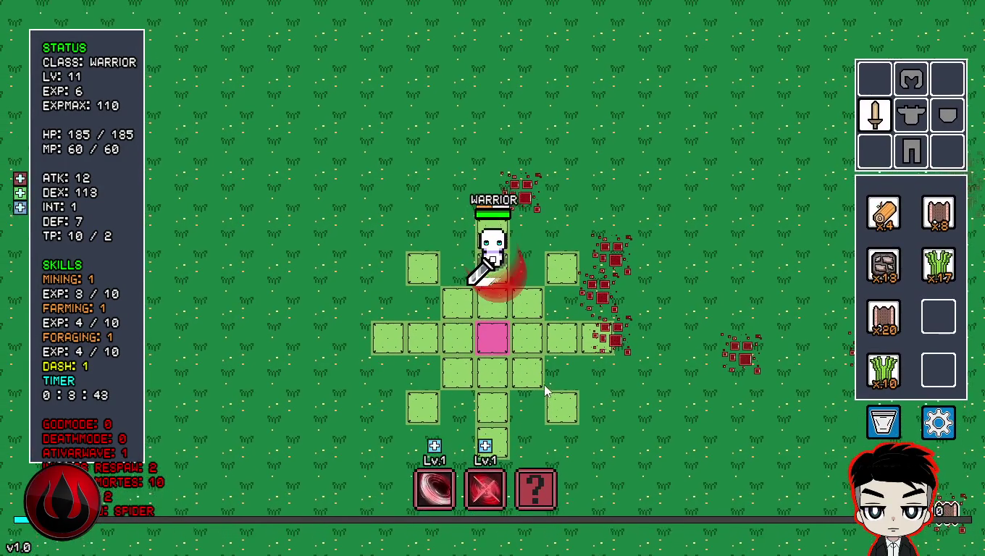
- Cast the red ring skill, dash right, and slash the nearby spiders
key("w")
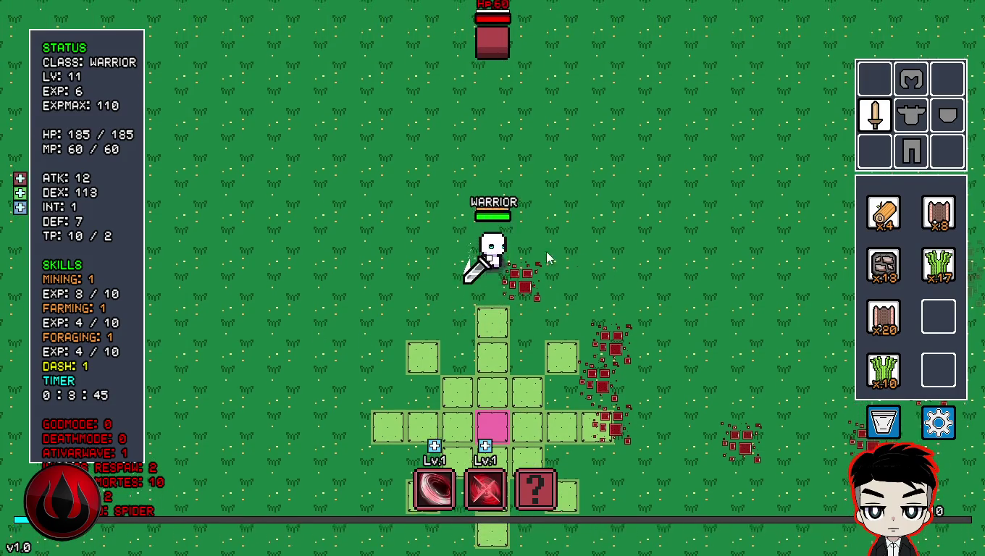
key("2")
key("w")
key("d")
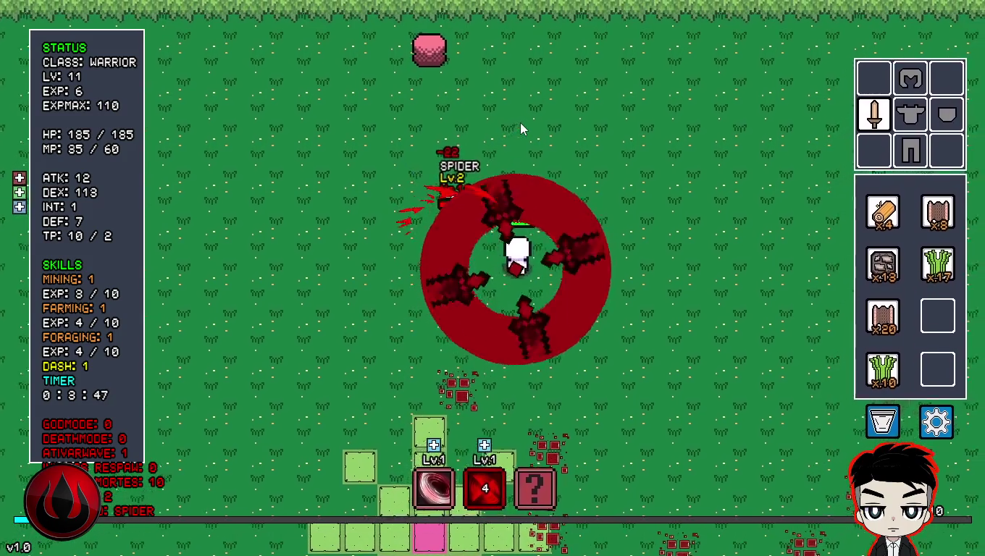
key("d")
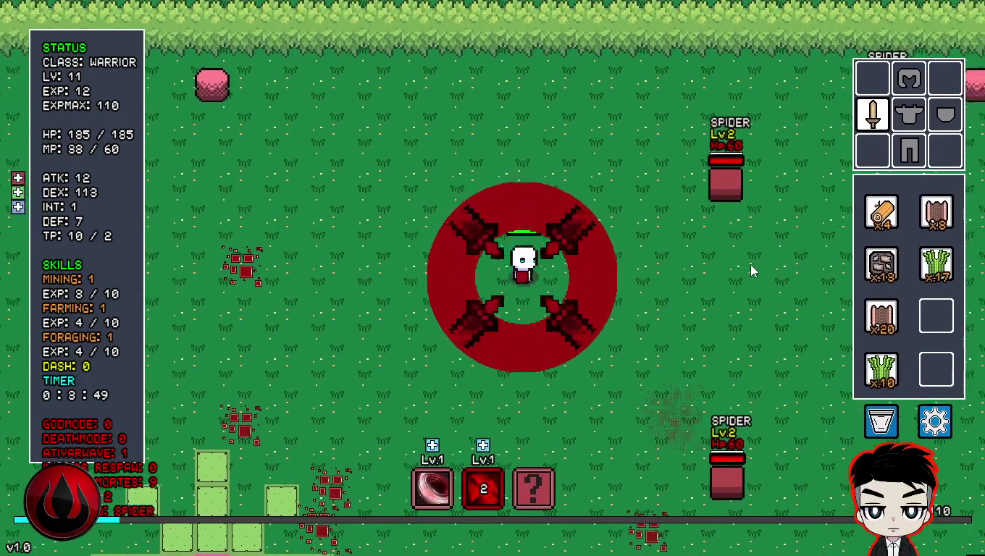
key("s")
key("1")
left_click(590, 315)
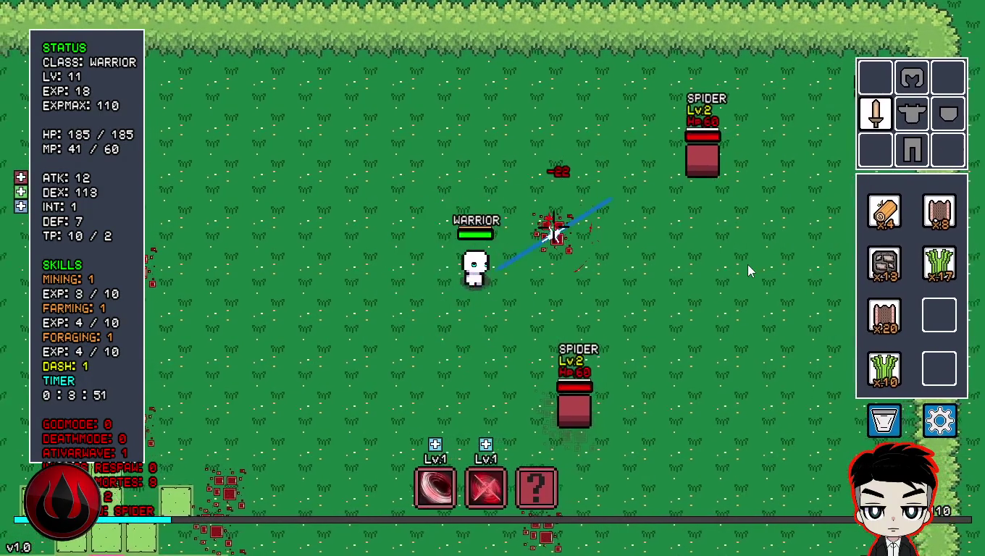
key("a")
left_click(591, 316)
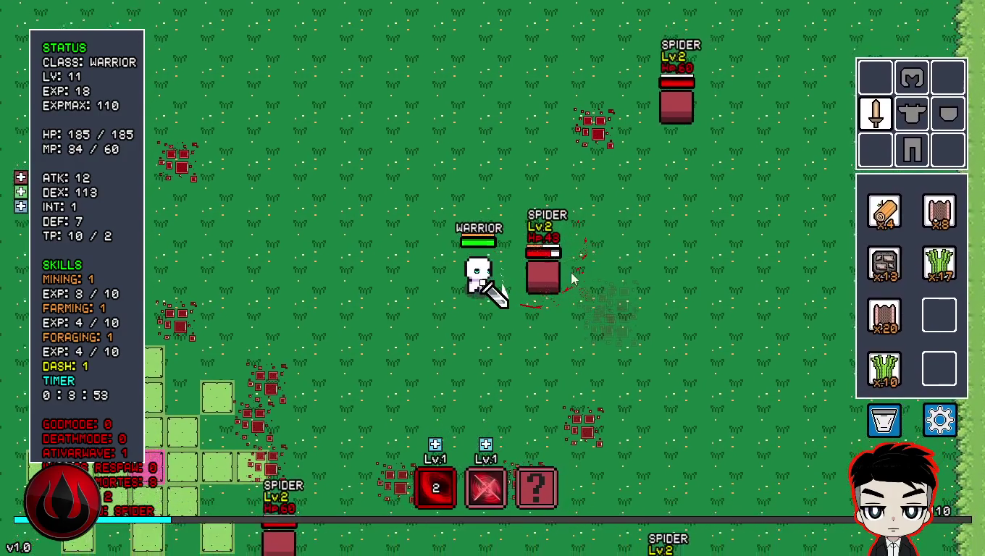
left_click(564, 310)
- Cast the spinning ring, dash left through the spiders, and crescent-slash the left group
key("w")
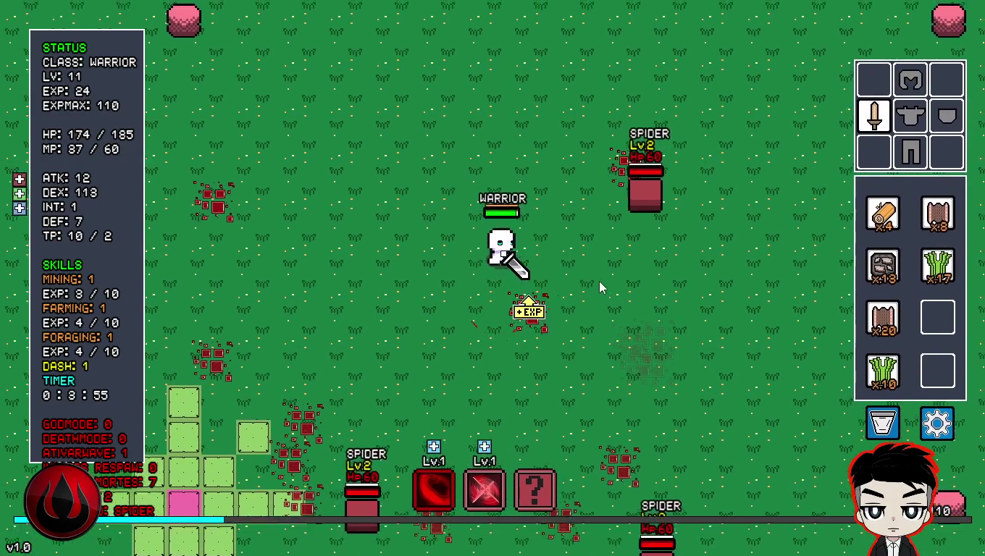
key("2")
key("s")
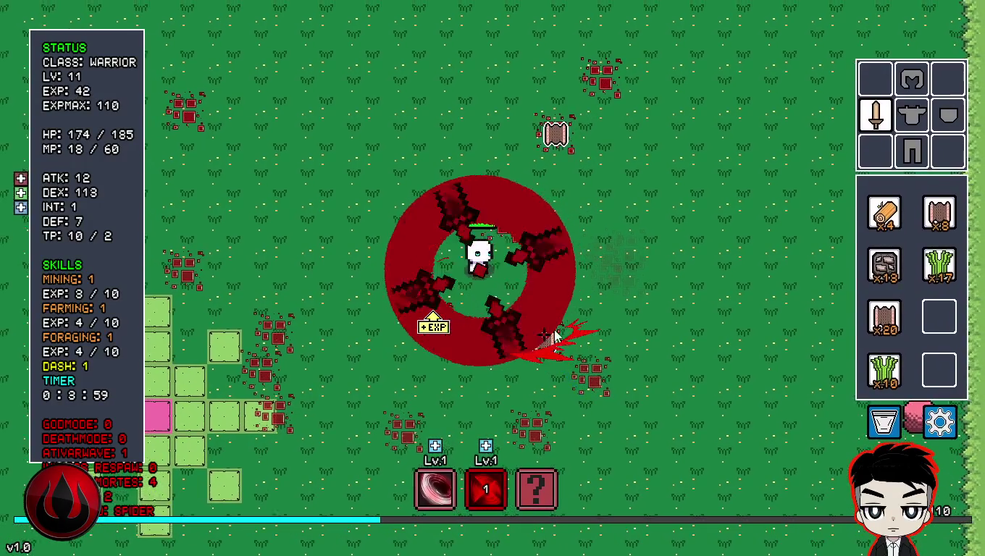
key("a")
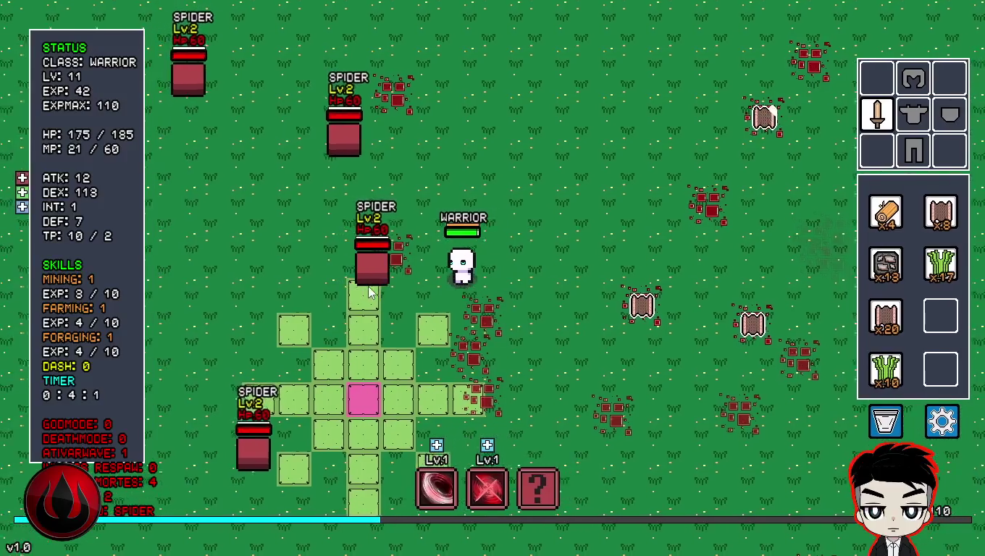
left_click(365, 285)
key("w")
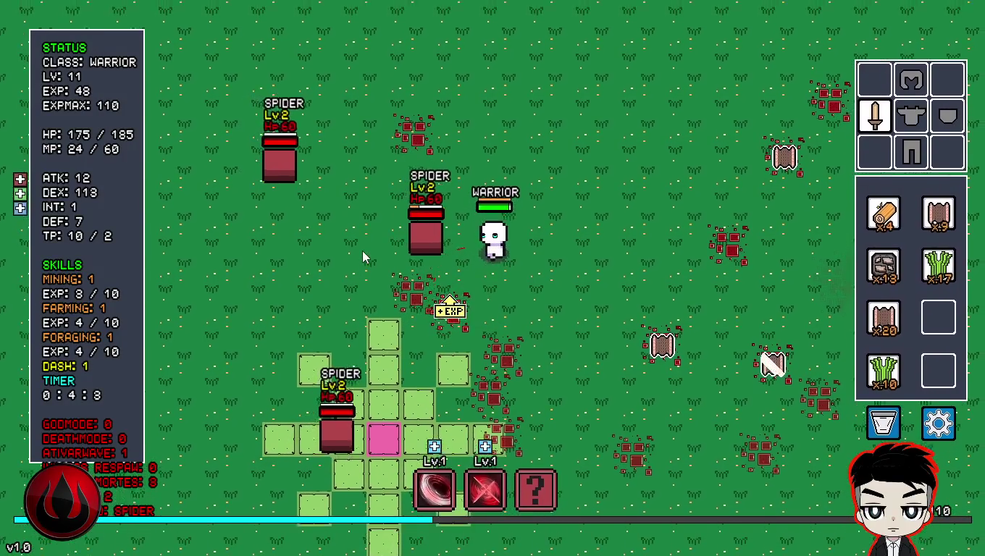
key("1")
left_click(383, 293)
- Crescent-slash the remaining spiders to death and collect the dropped wood
key("d")
key("s")
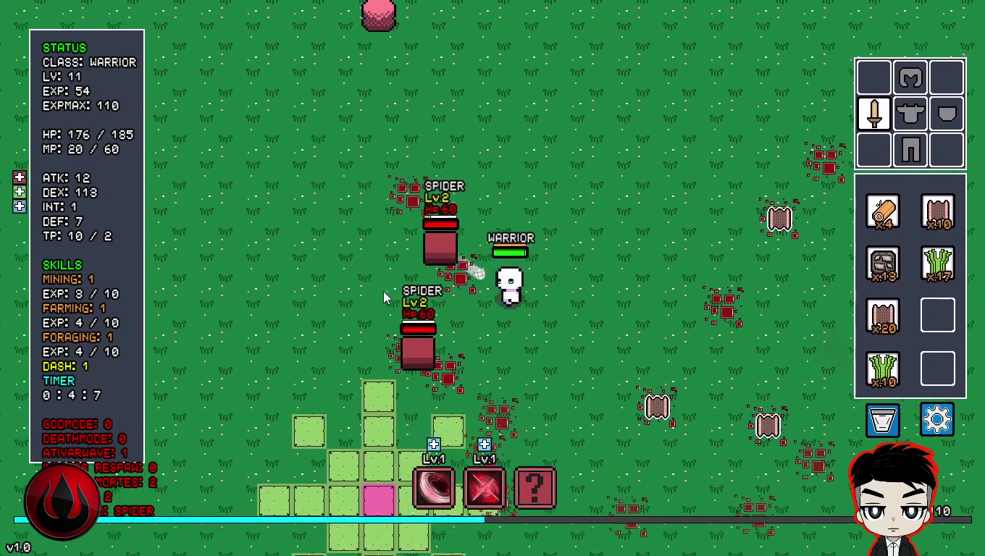
key("d")
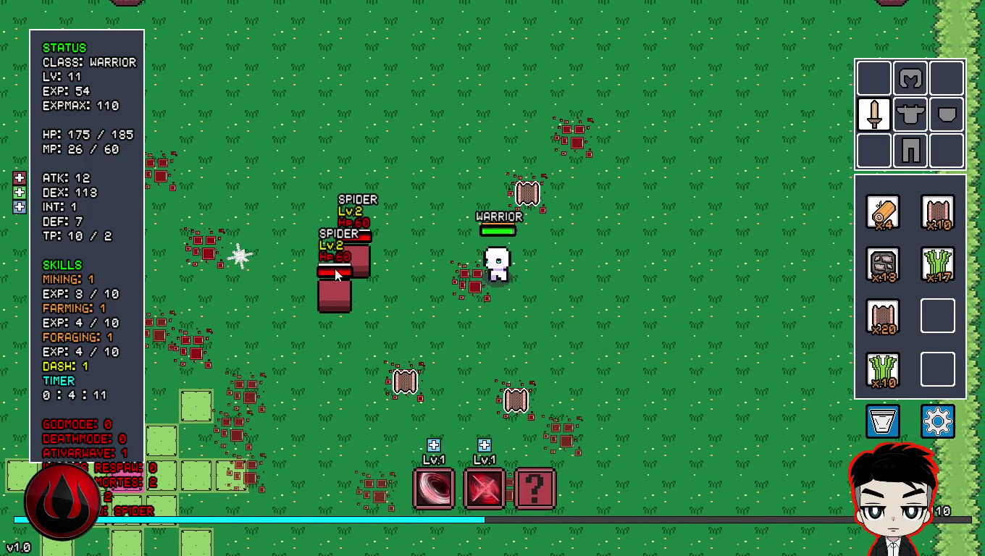
key("a")
left_click(338, 273)
key("d")
key("s")
left_click(337, 274)
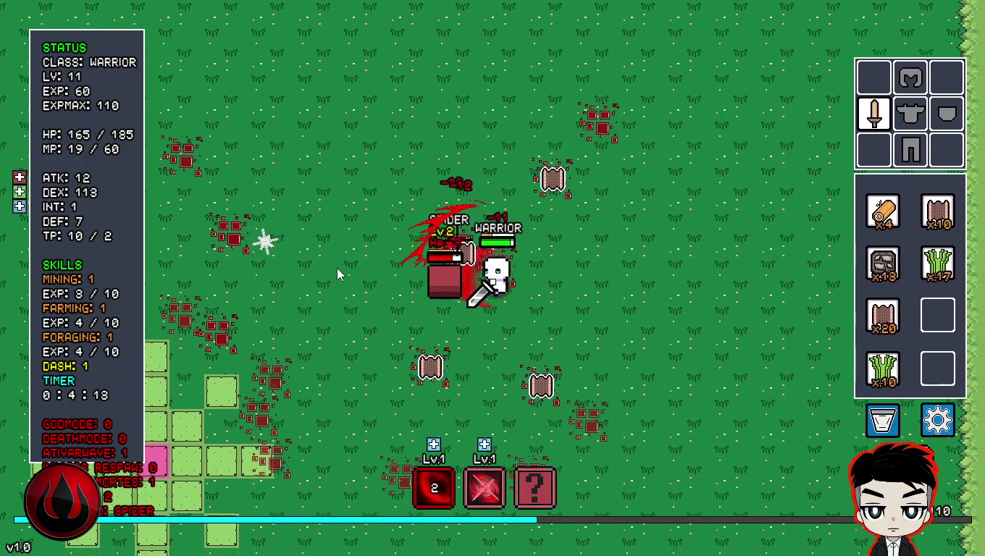
key("d")
key("s")
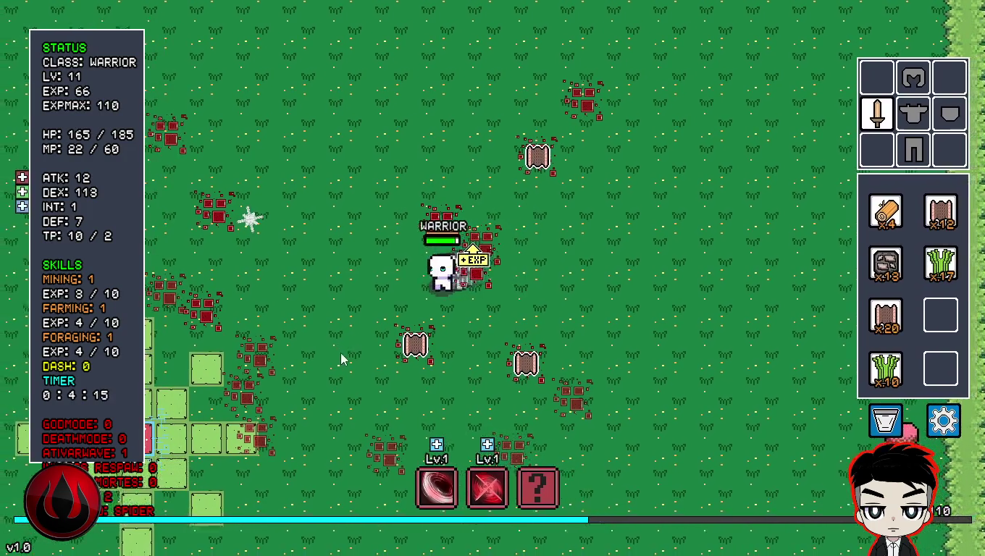
left_click(516, 334)
- Move up-right toward the map edge, swinging the sword and casting the spinning blade ring
key("w")
key("d")
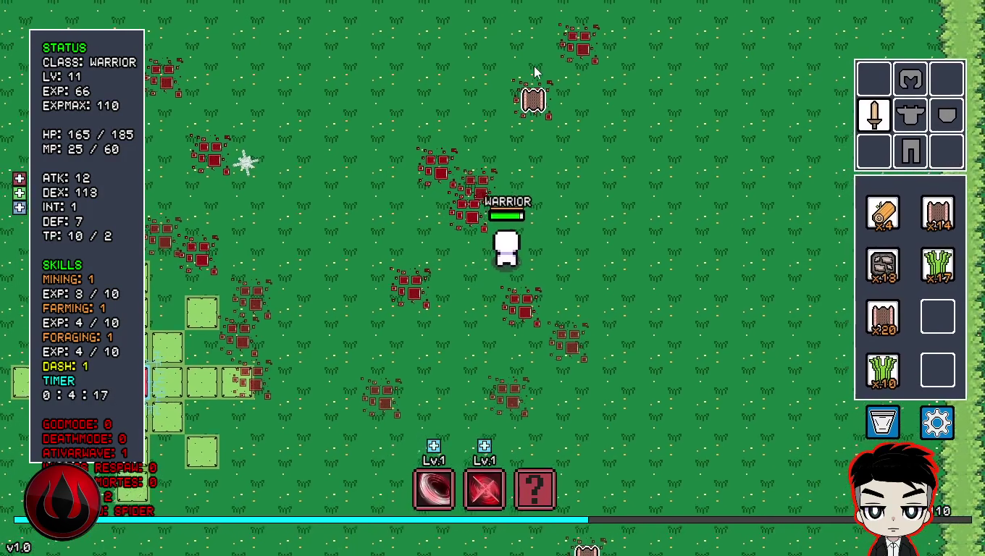
left_click(363, 293)
key("2")
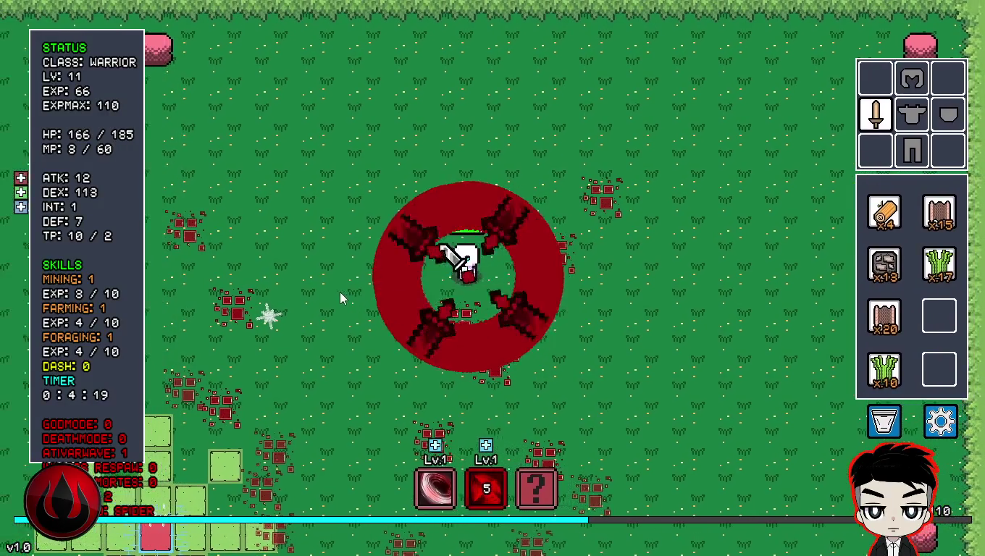
key("d")
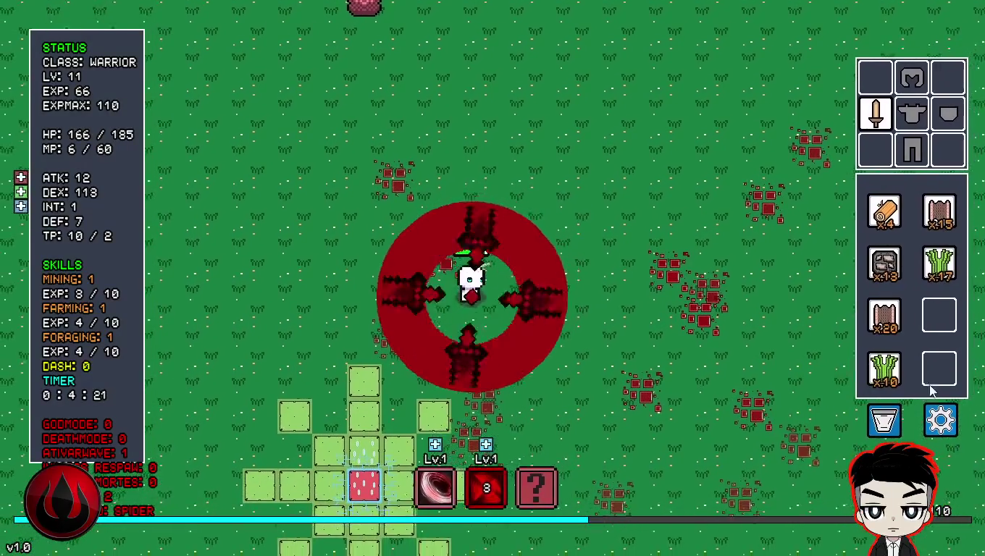
- Pause the game at EXP 66/110, quit to the title screen, and exit to GameMaker
key("Escape")
left_click(500, 322)
left_click(509, 348)
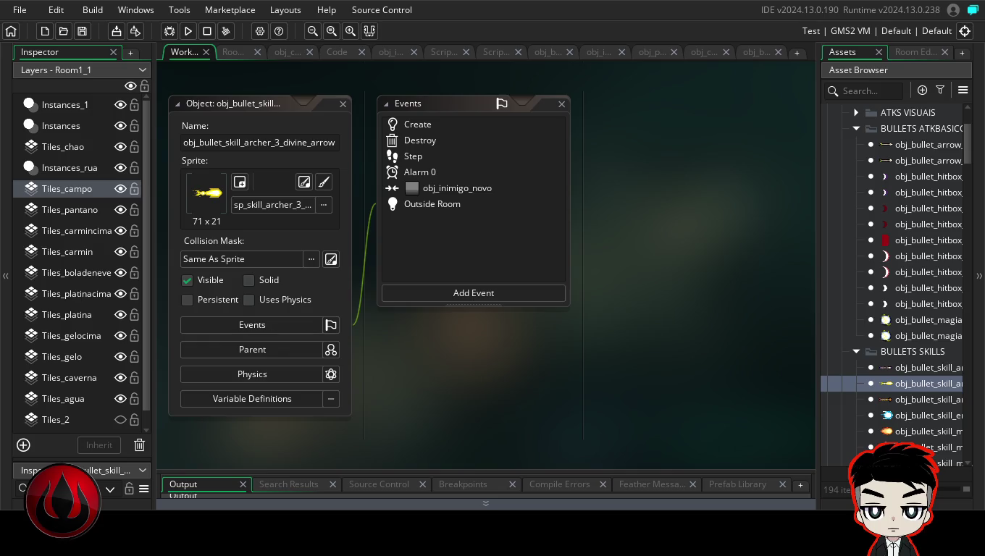
- Show obj_bullet_skill_archer_3_divine_arrow's Create code, with vida_arrow = 10, maximized across the workspace
left_click(431, 123)
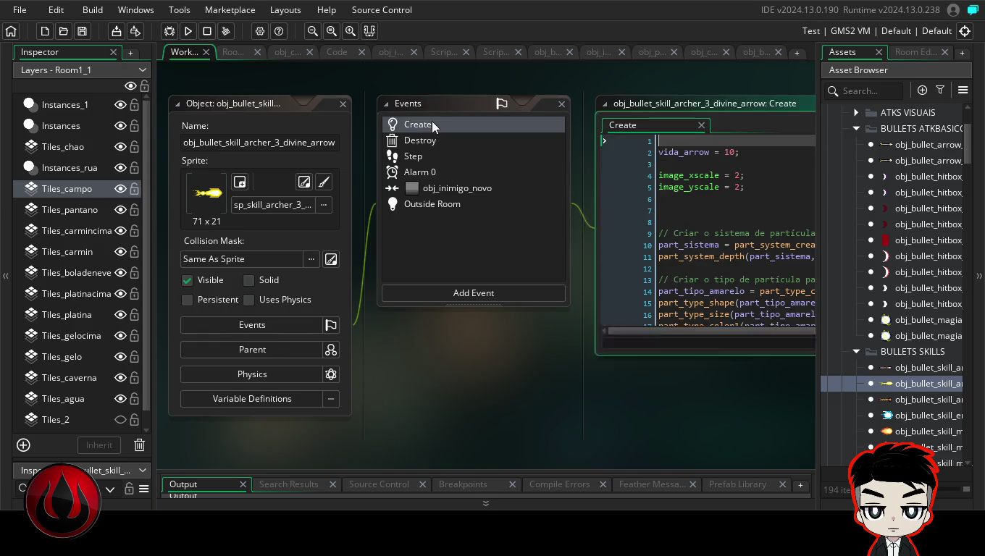
double_click(699, 104)
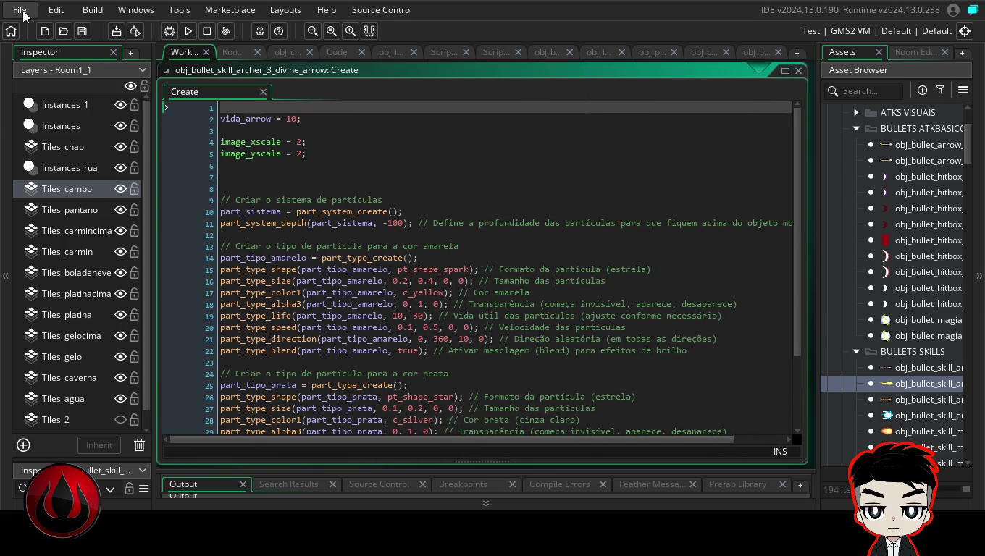
left_click(24, 12)
left_click(36, 83)
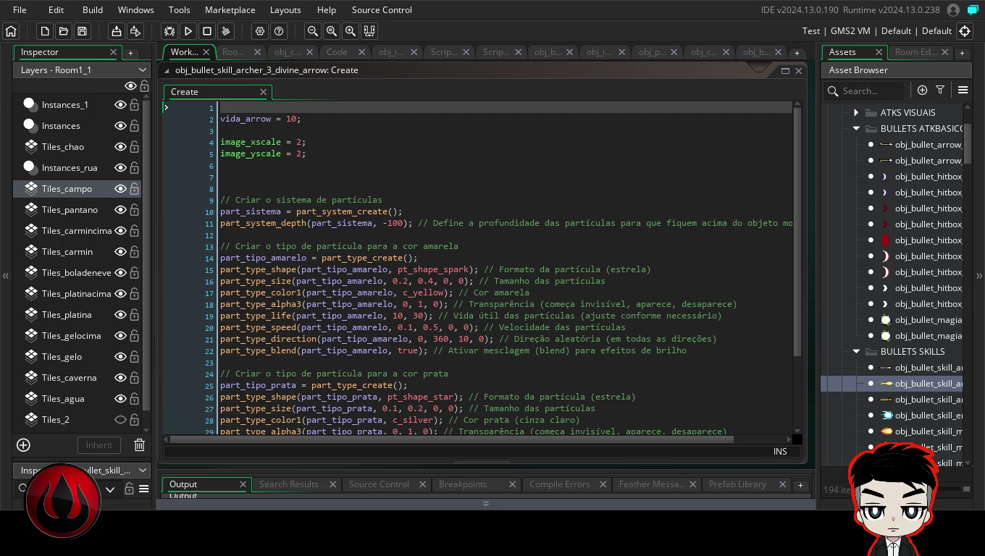
- Run the Square Slayer project from GameMaker to reach its Play/Load/Options/Quit menu
left_click(188, 30)
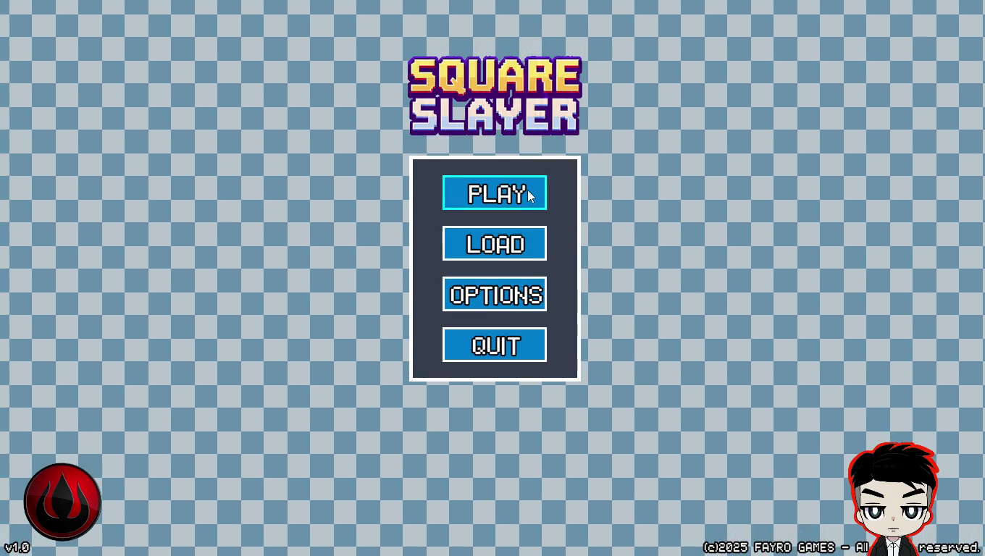
- Start a new game and choose Rogue at the Hero Class stand
left_click(529, 195)
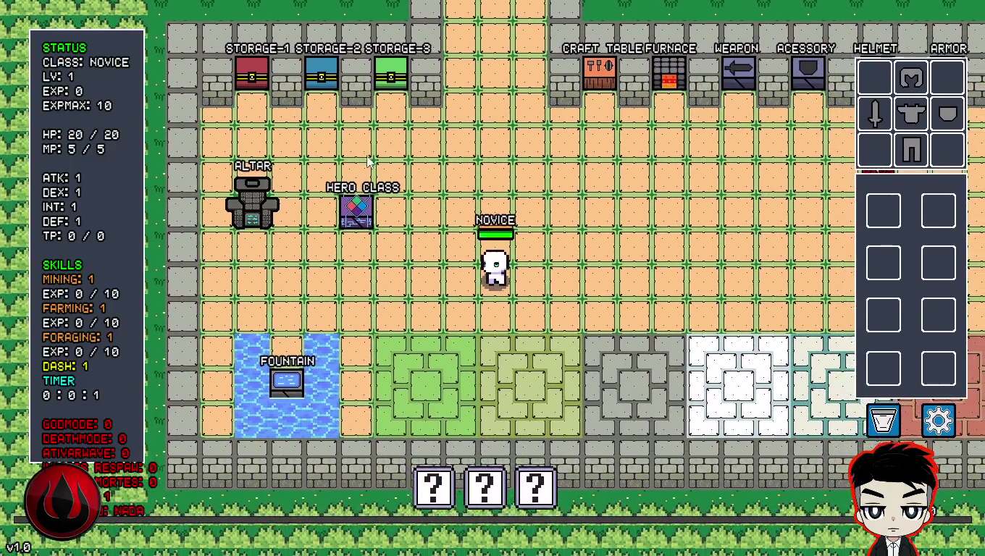
key("a")
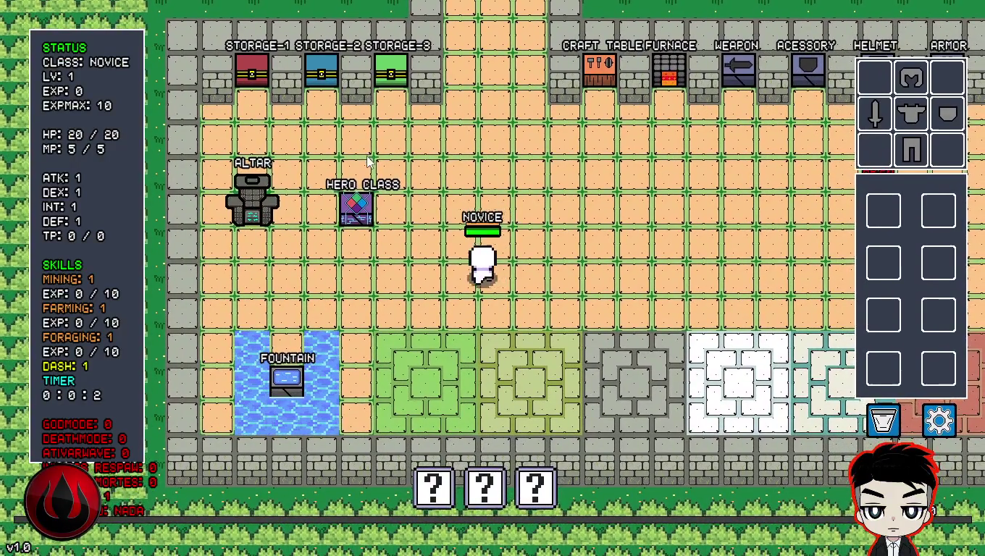
key("w")
key("a")
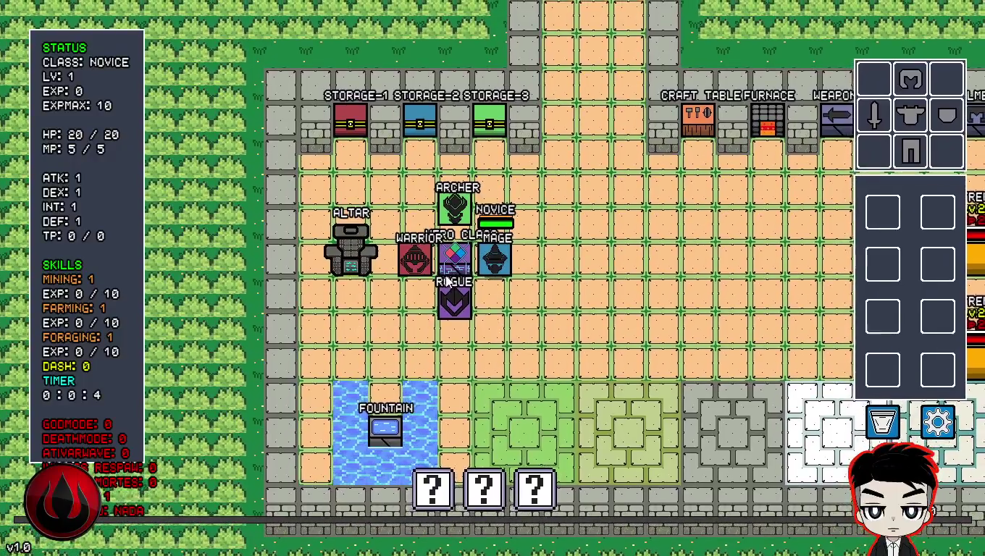
left_click(528, 319)
- Walk and dash the Rogue east past the trainer dummies
key("d")
key("d")
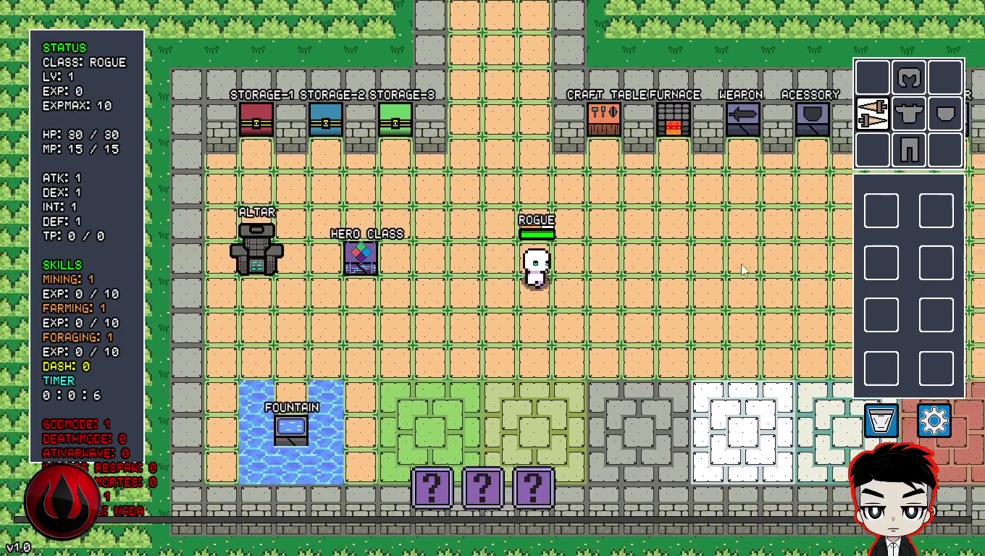
key("d")
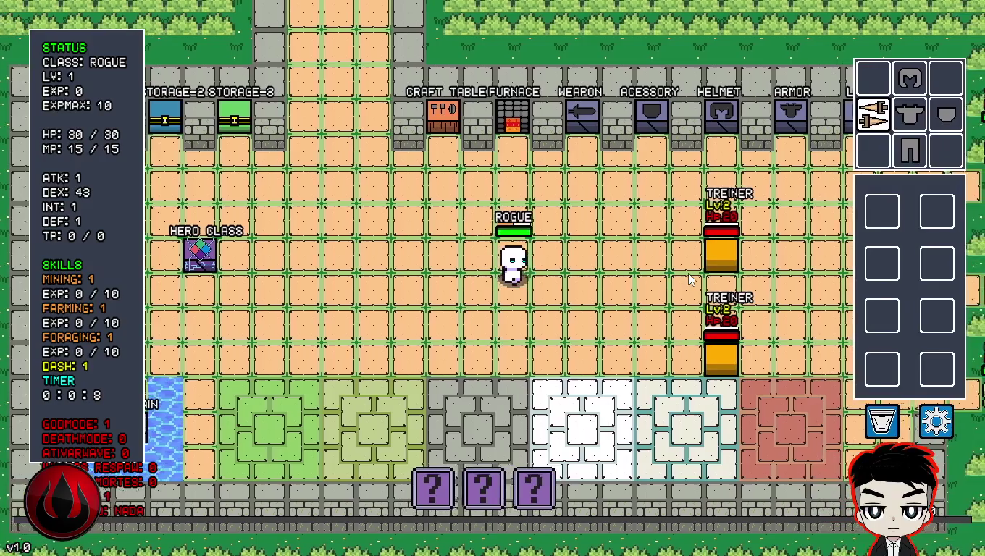
key("space")
key("d")
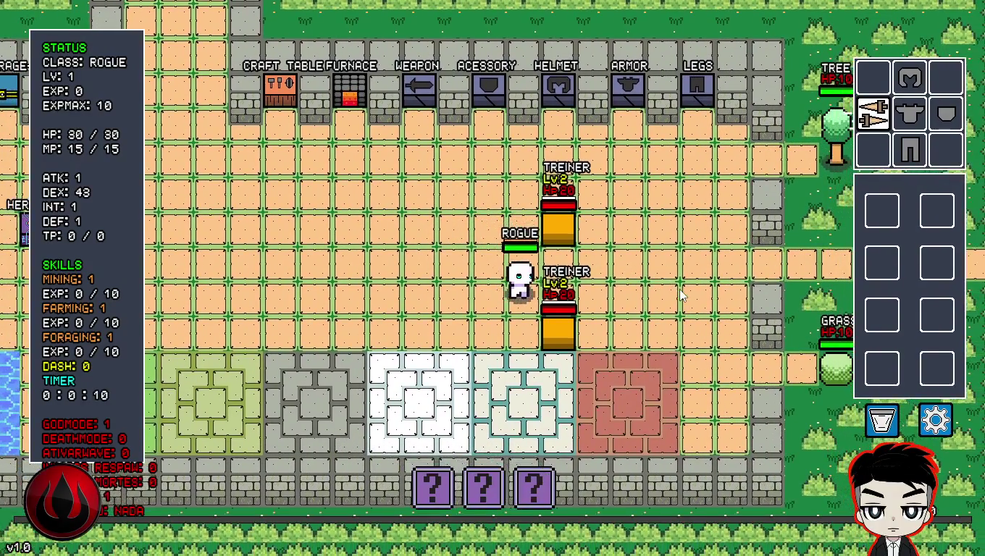
key("d")
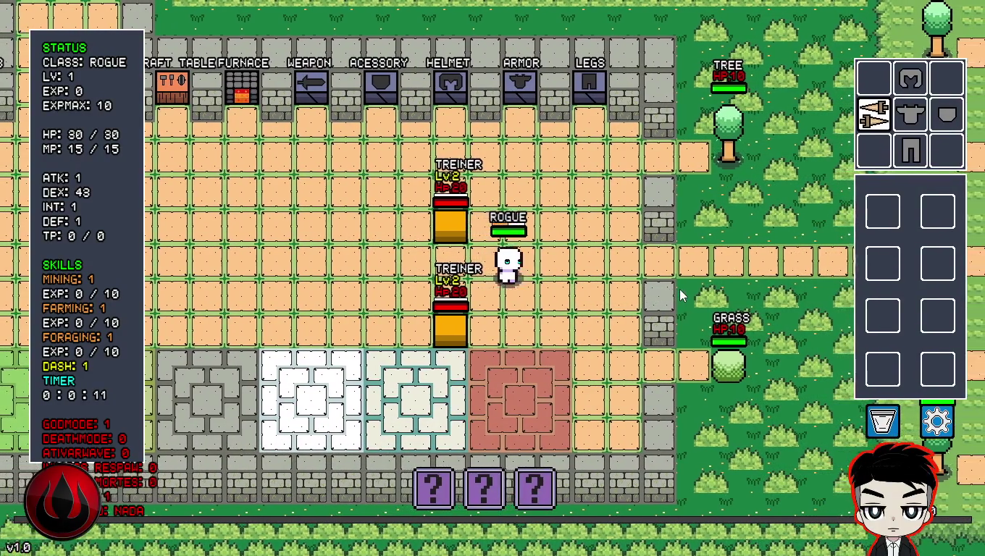
key("d")
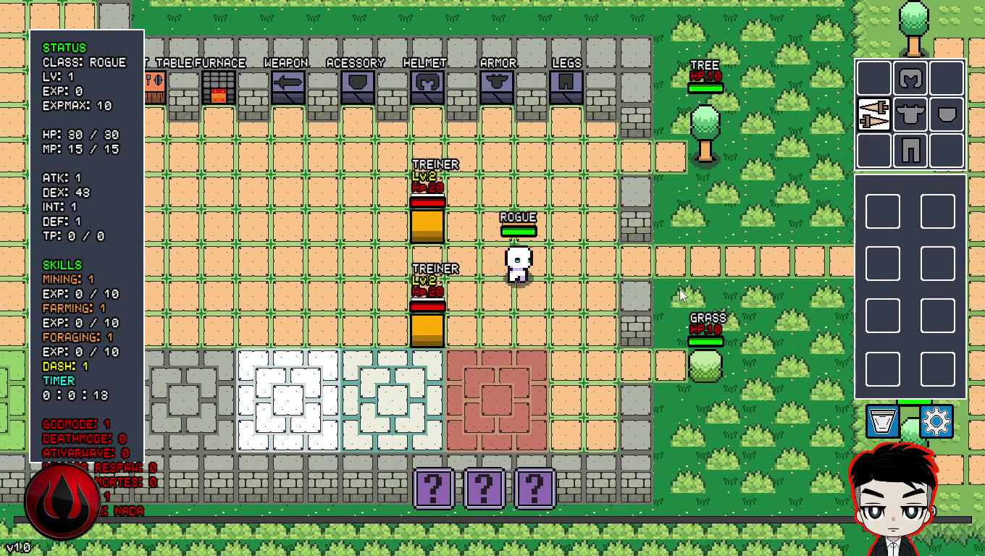
key("a")
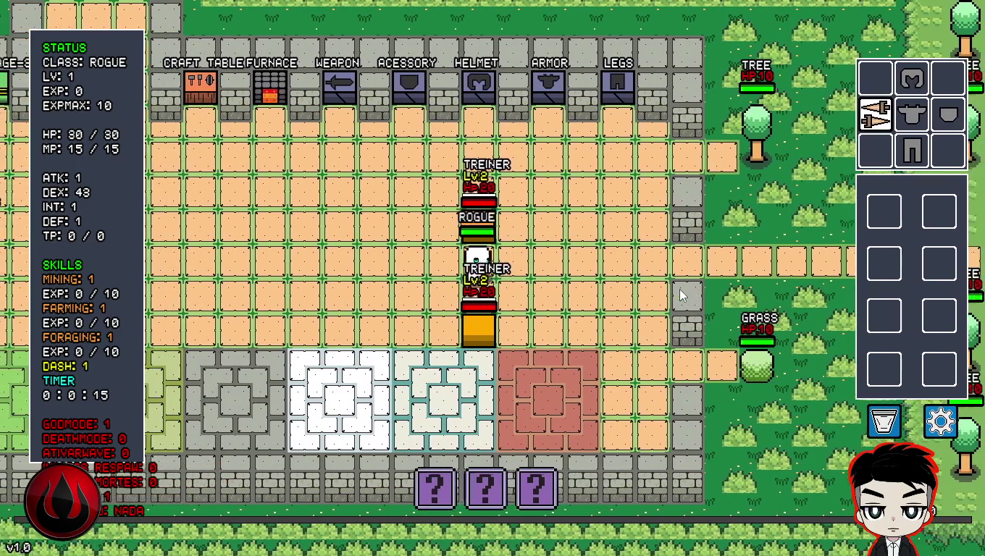
key("d")
- Cross the grassland east and north to the Rat, Snake, Spider and Boar wave spawners
key("d")
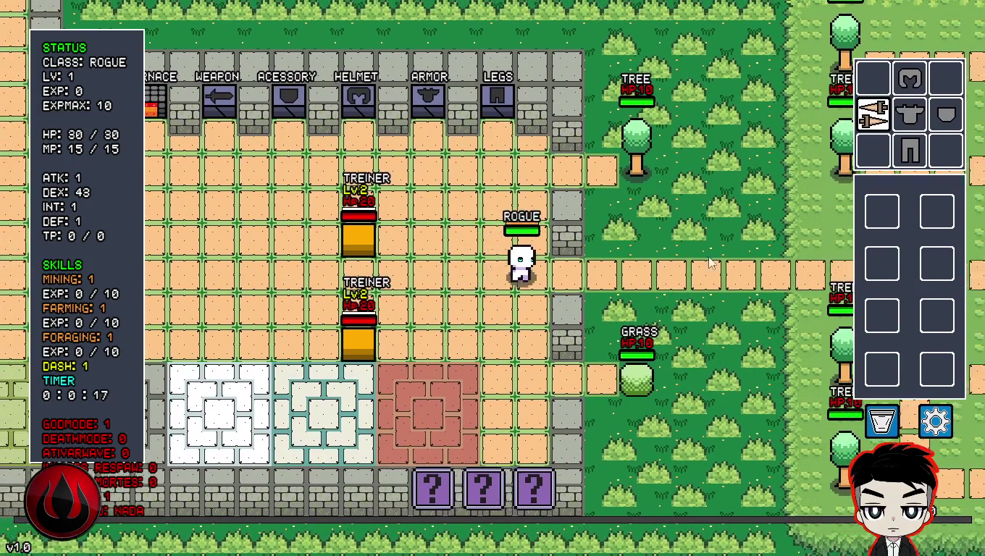
key("d")
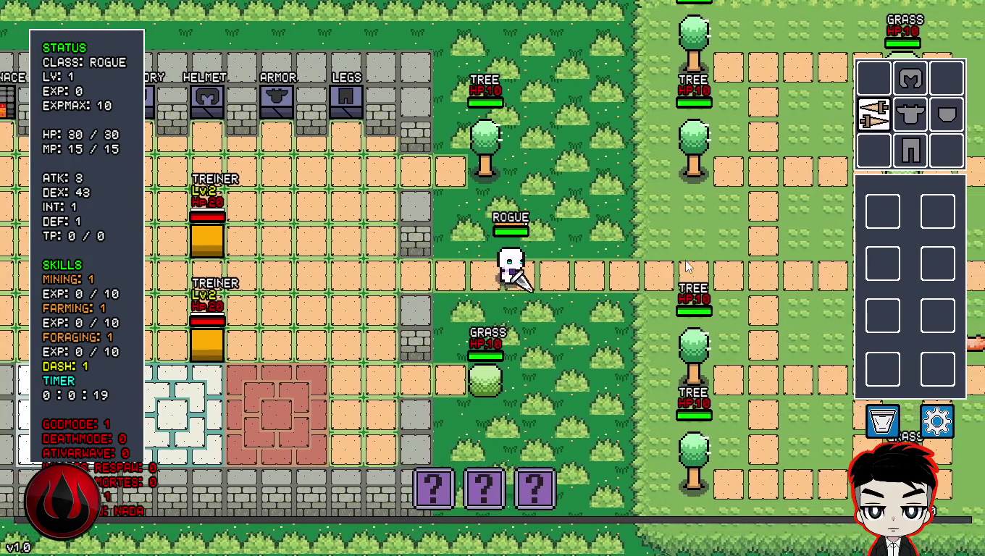
key("space")
key("d")
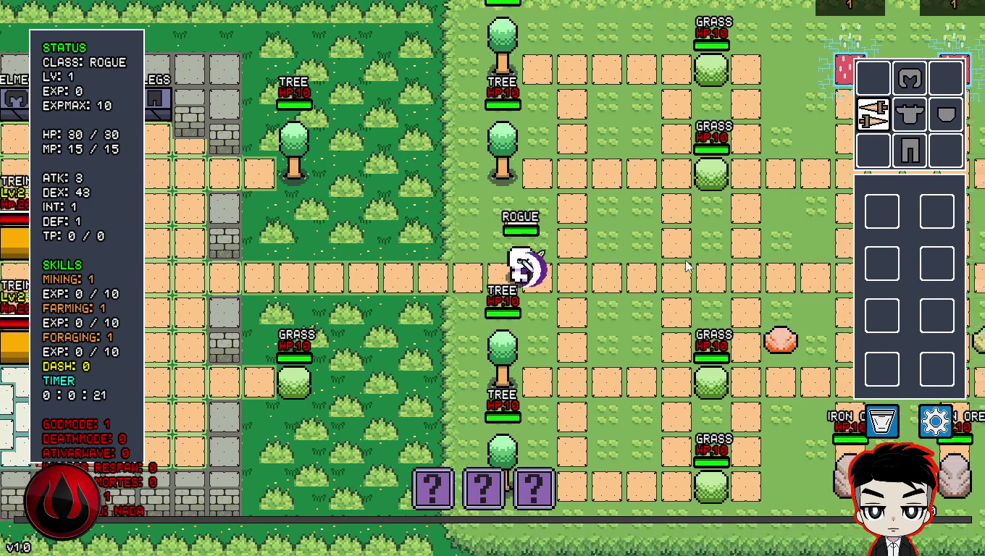
key("d")
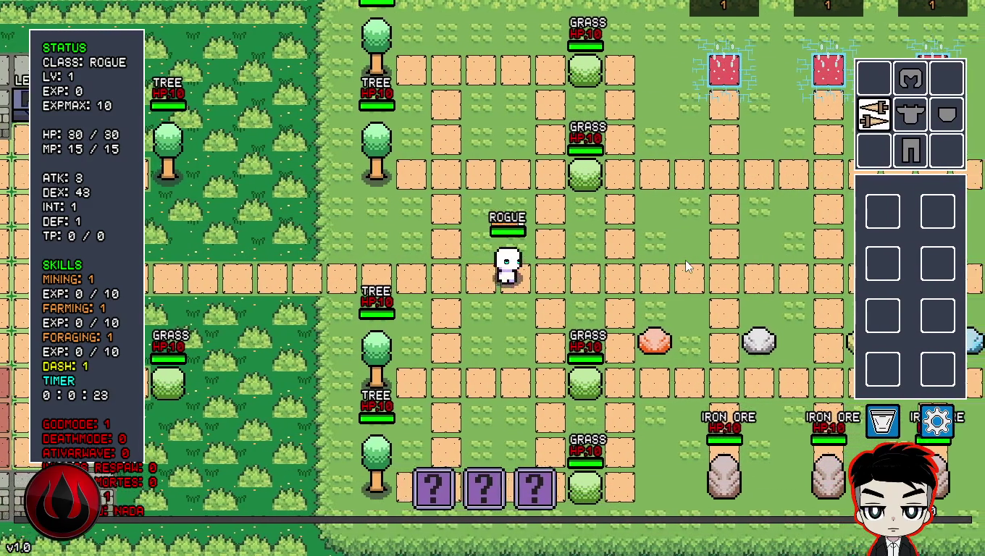
key("w")
left_click(473, 189)
key("w")
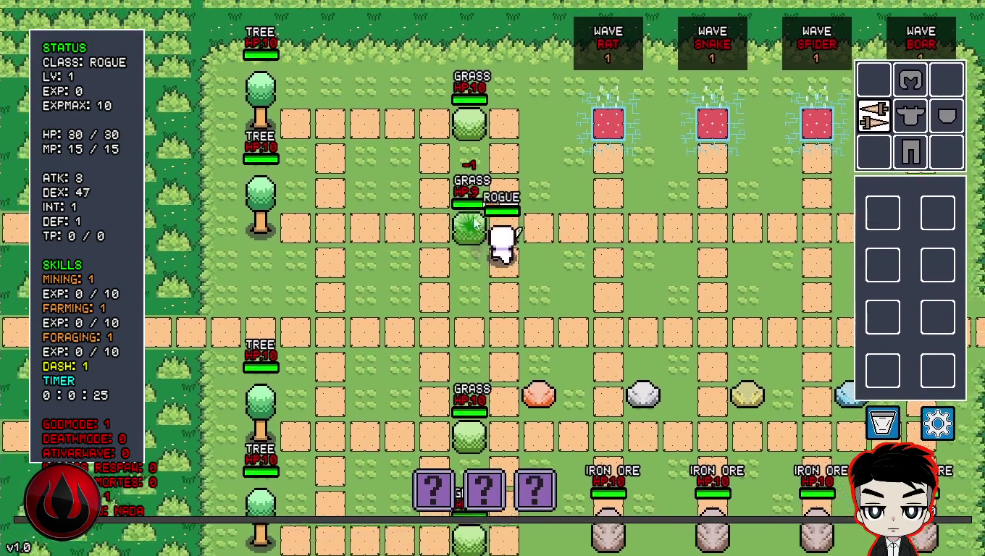
key("d")
key("space")
key("d")
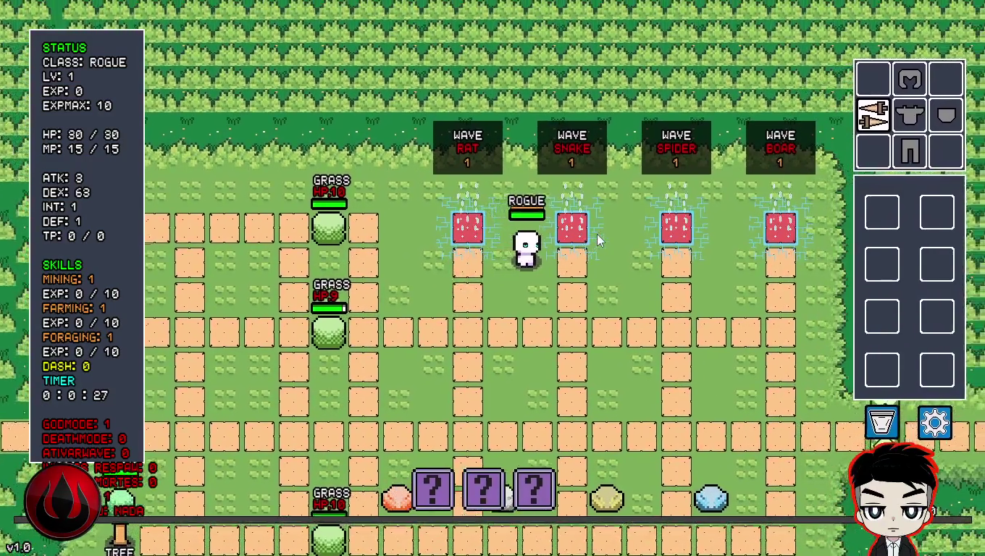
- Walk up to the hedge and fight the first snakes, collecting a drop
key("w")
key("space")
key("w")
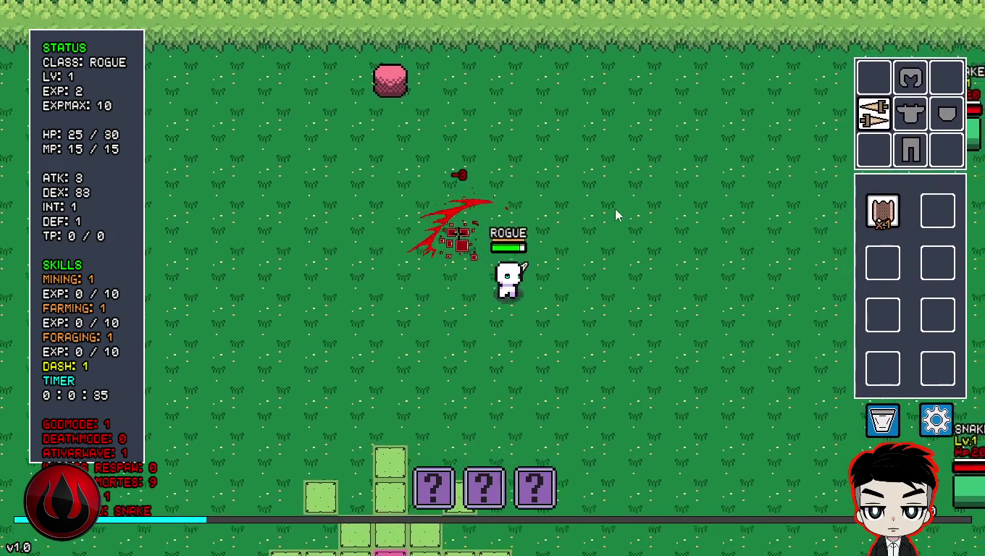
key("d")
key("space")
key("d")
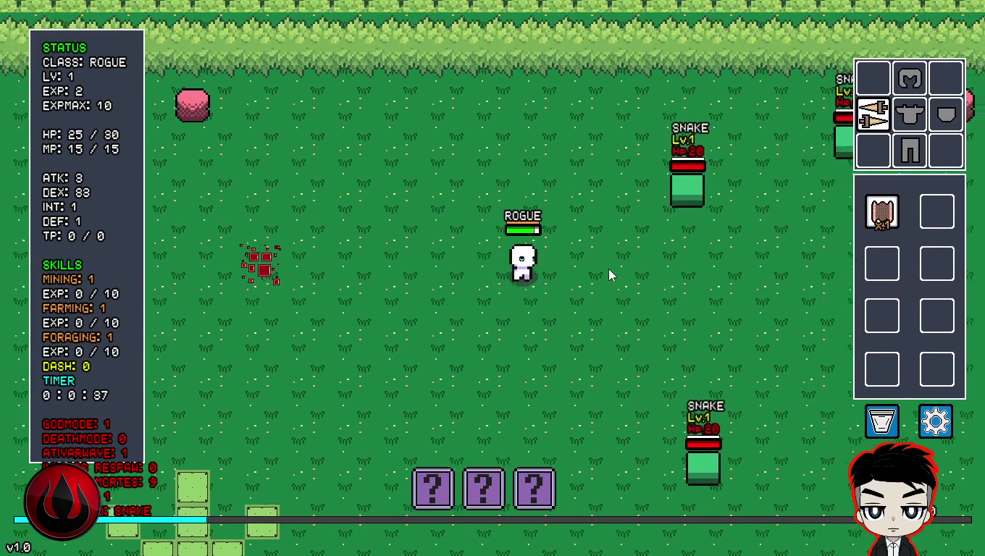
key("w")
key("d")
key("w")
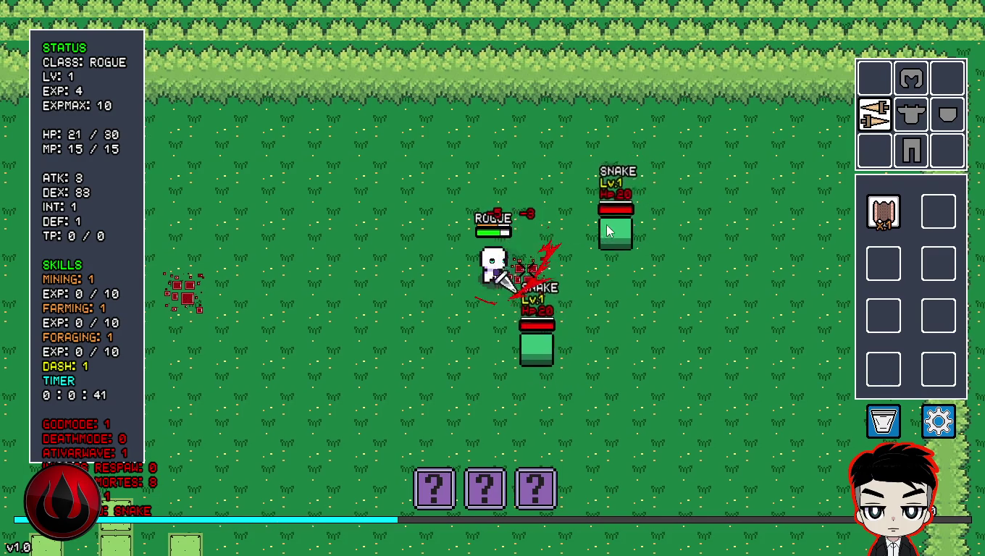
key("a")
key("s")
- Keep killing snakes to reach level 2 and grow the skin stack to 20
key("a")
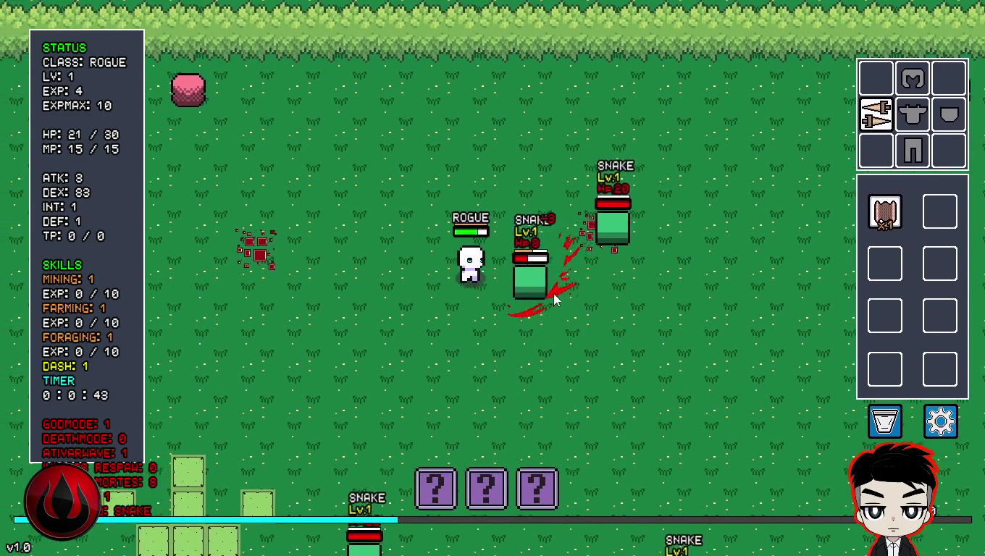
key("s")
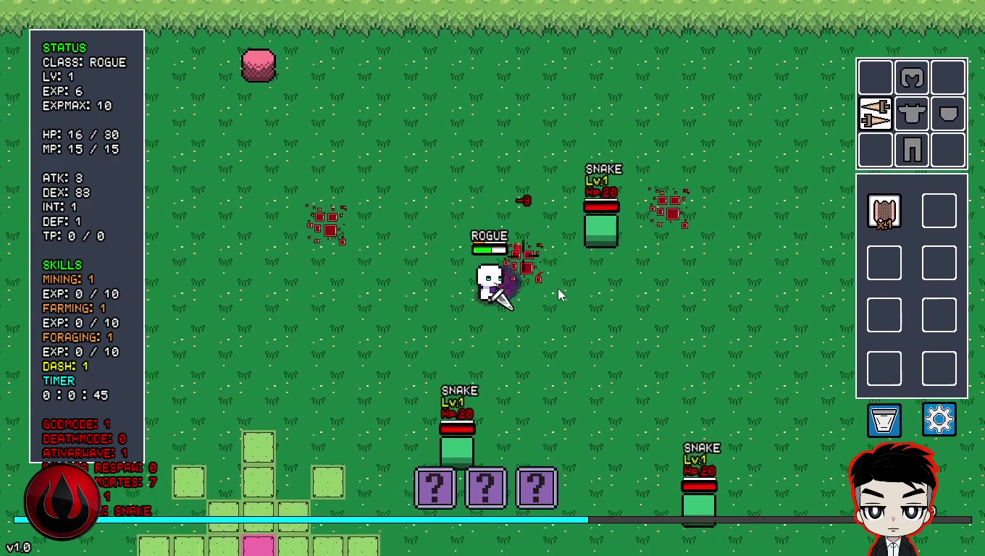
key("a")
key("a")
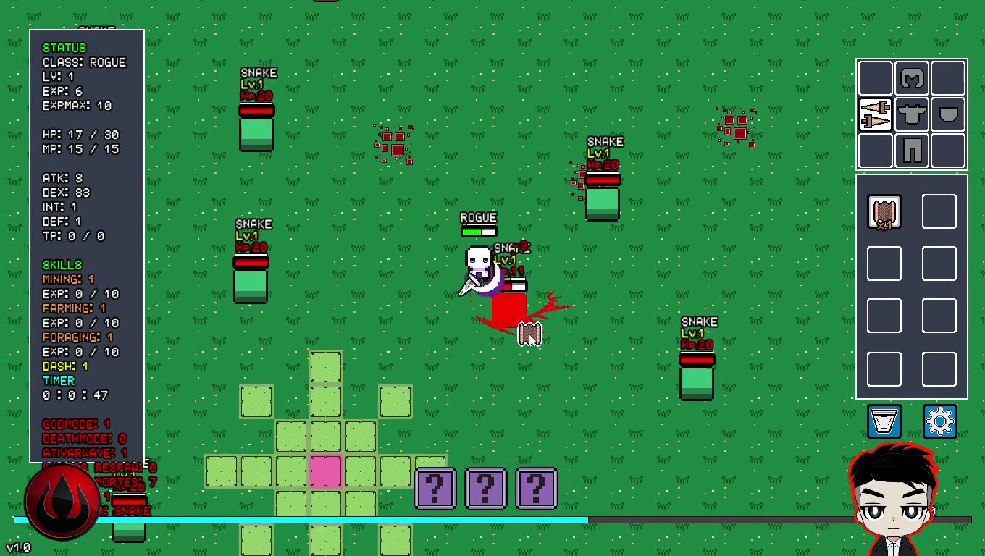
key("w")
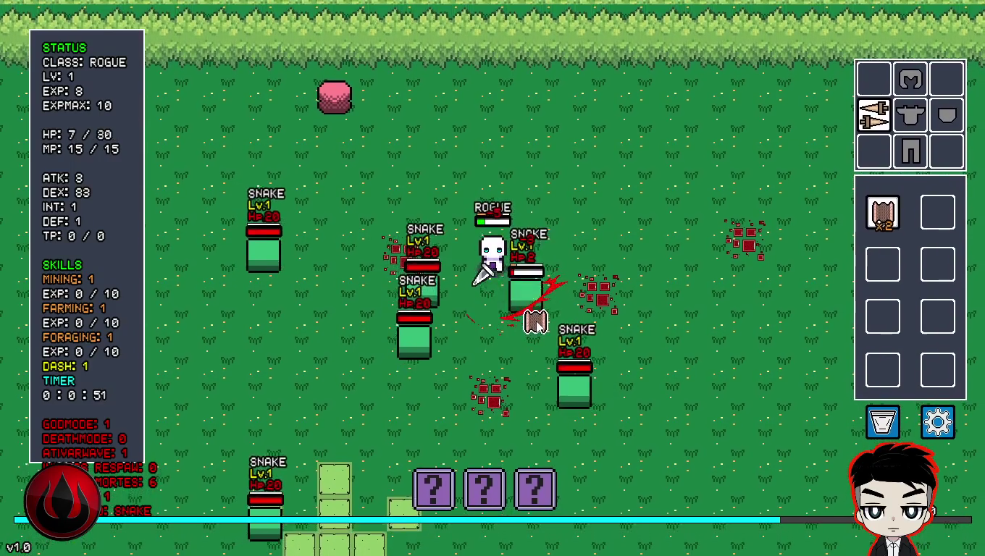
key("d")
key("d")
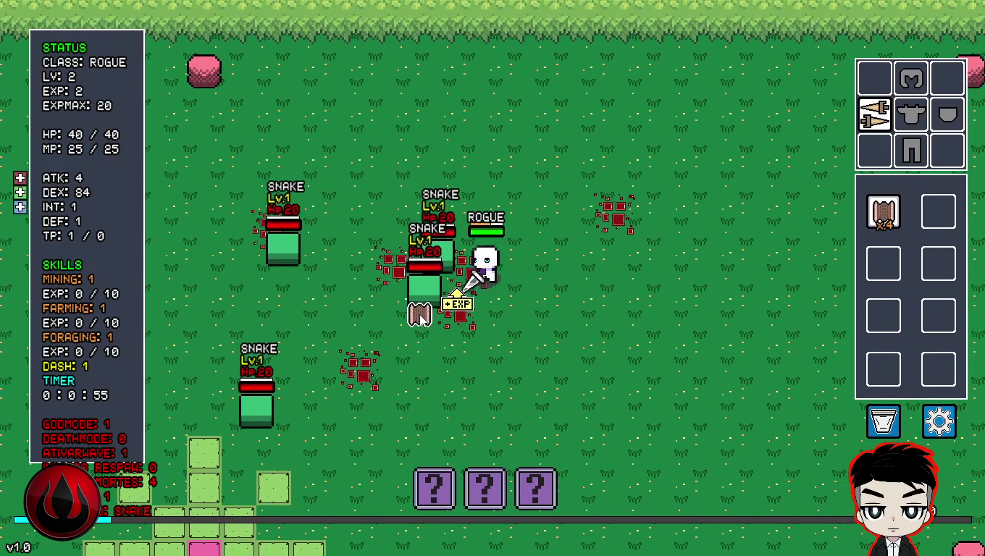
key("d")
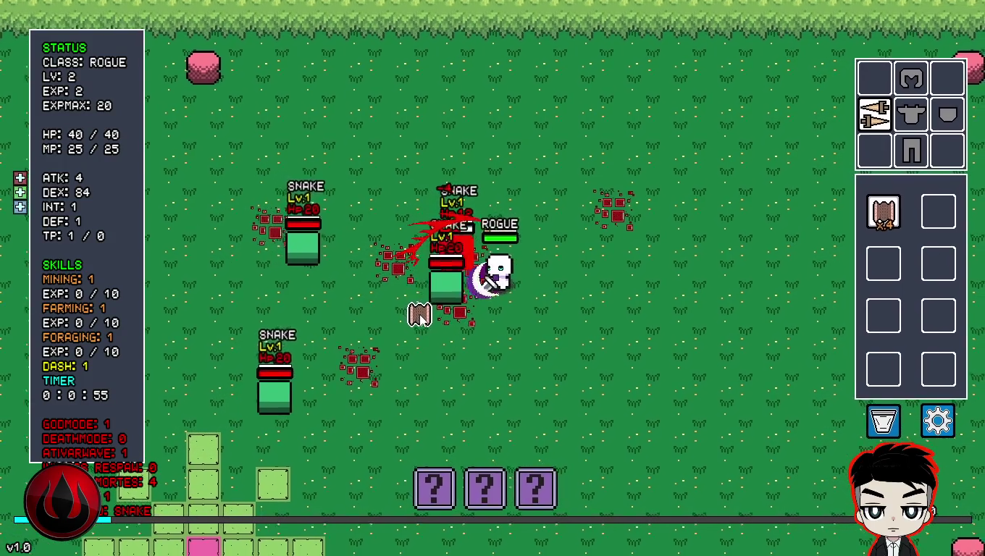
key("w")
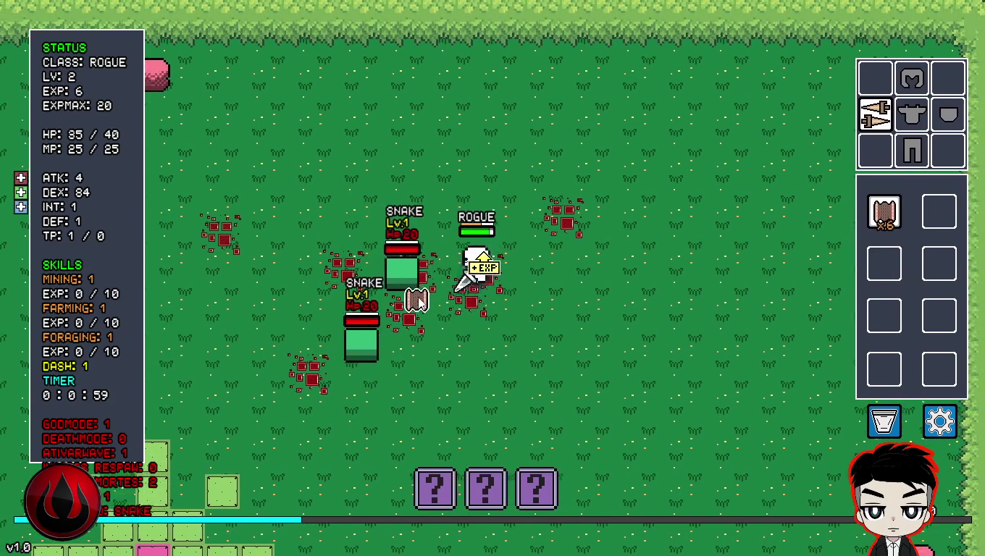
key("s")
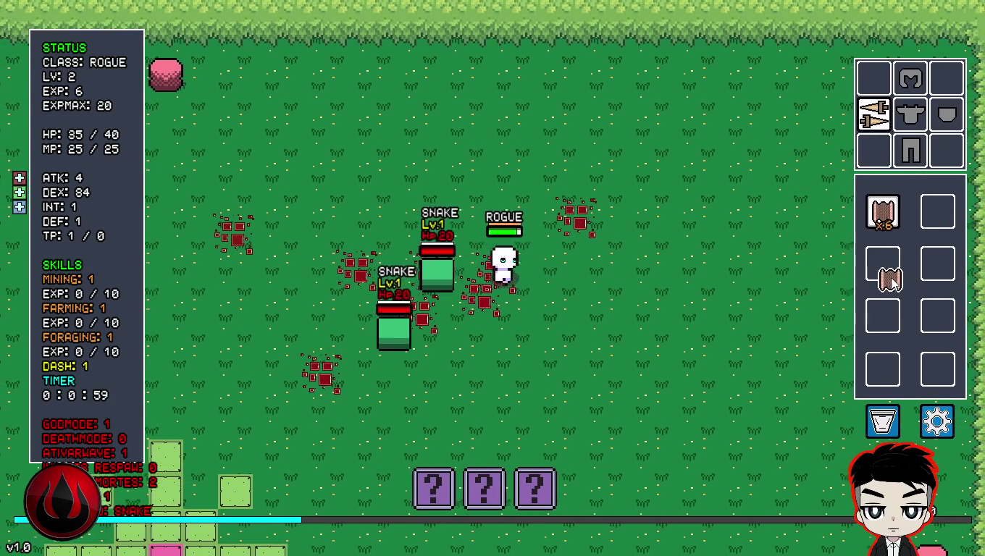
key("s")
key("d")
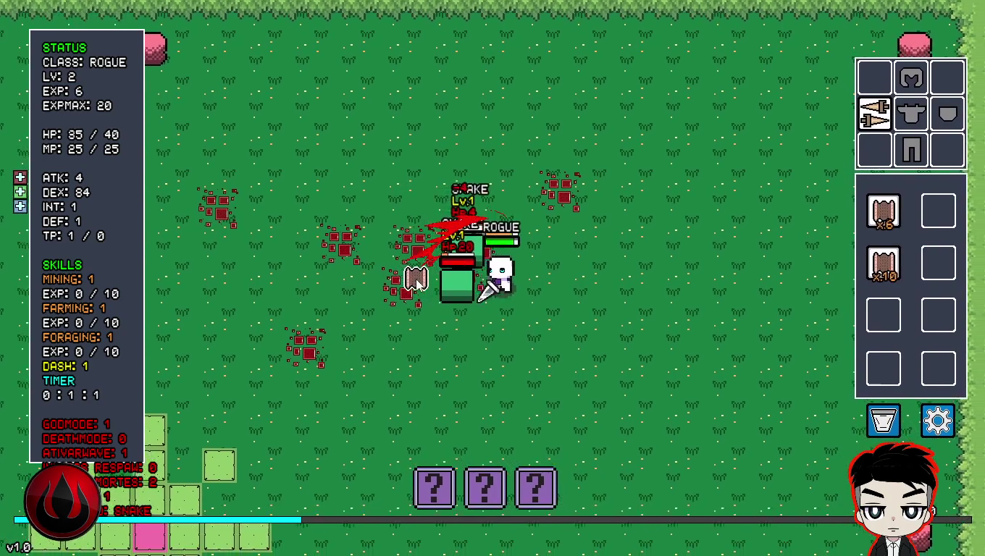
key("d")
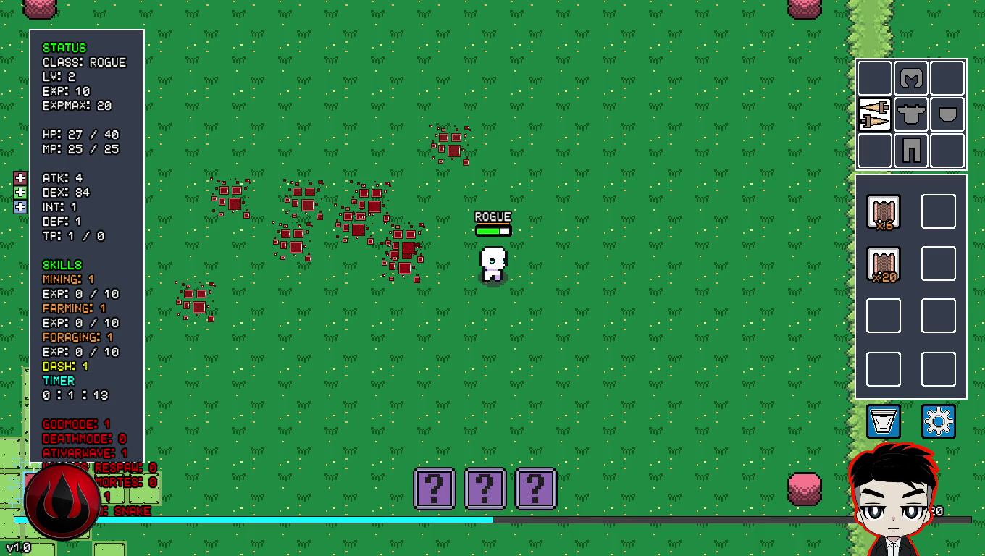
- Dash the Rogue down-left across the red farm tile to the ore nodes
key("a")
key("space")
key("s")
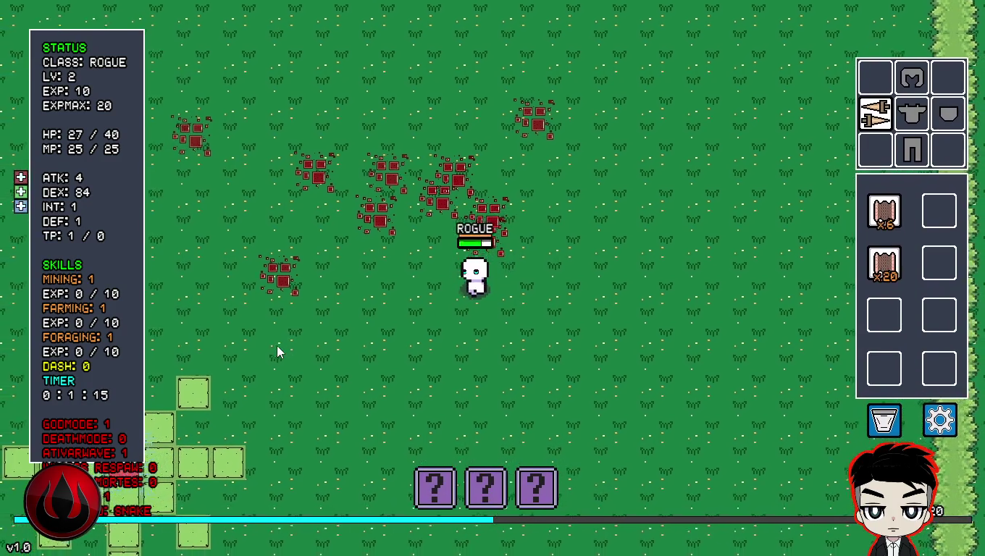
key("a")
key("s")
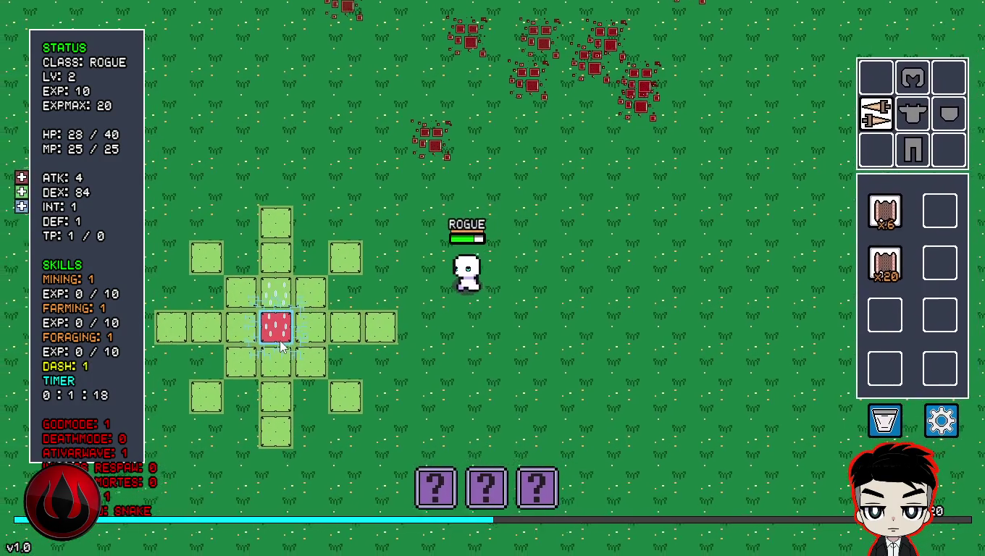
key("a")
key("space")
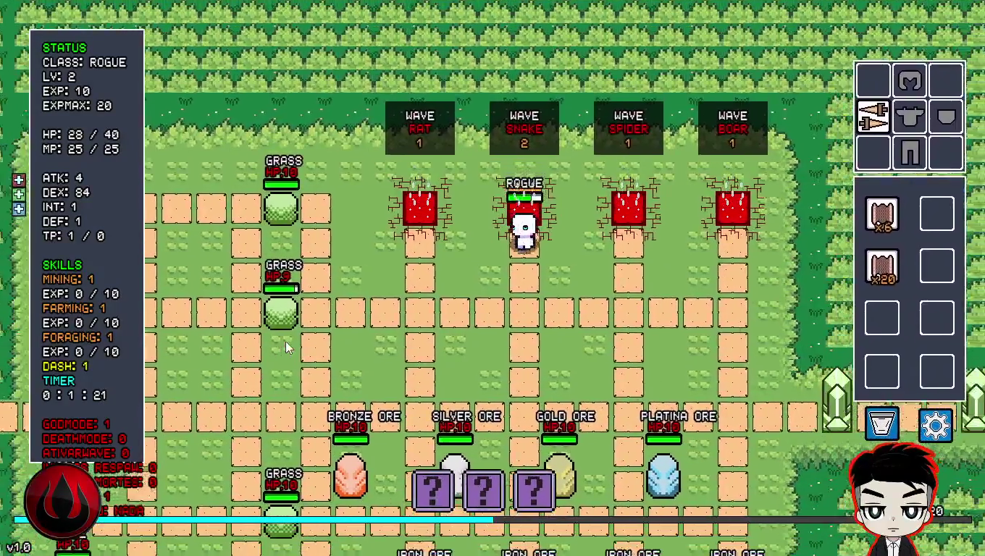
key("s")
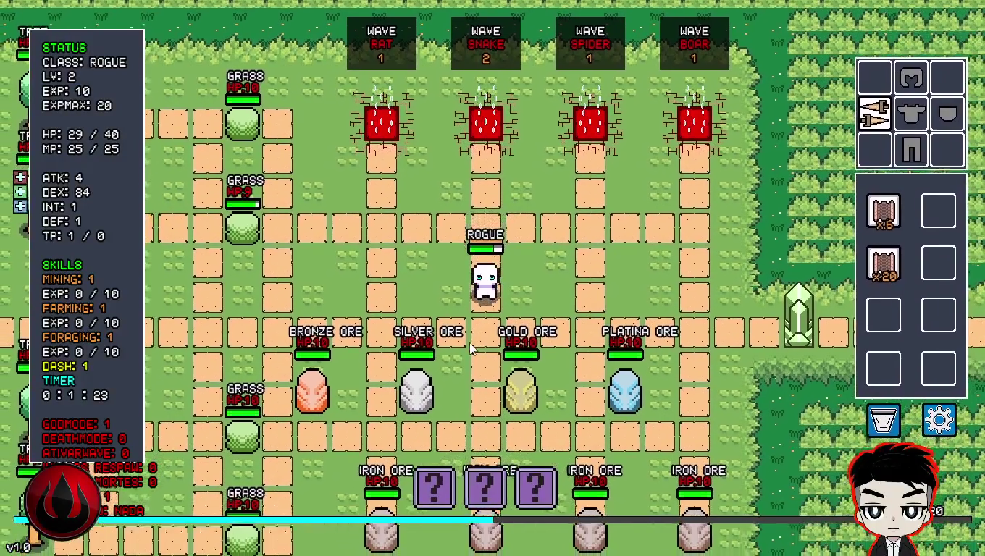
key("a")
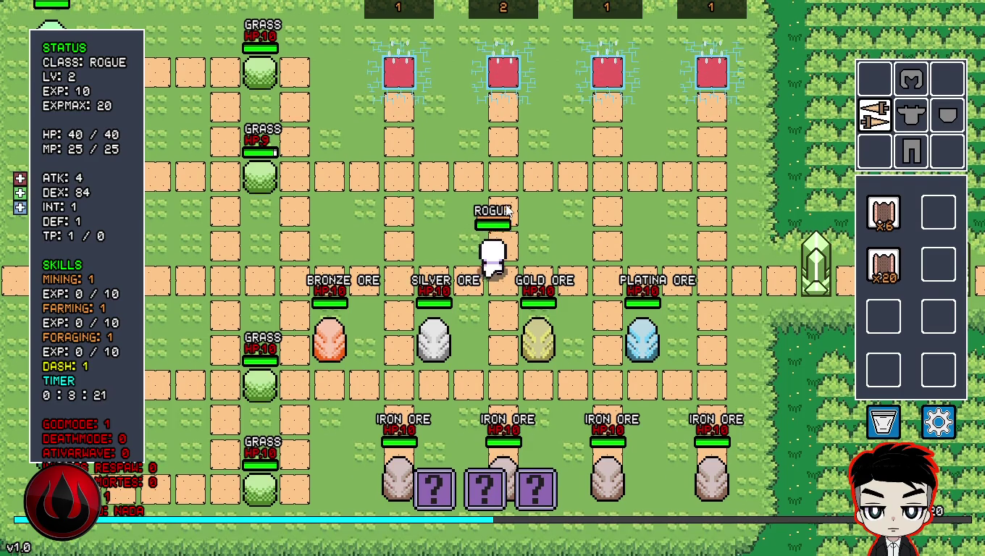
- Walk the Rogue north to the wave spawners and swing a purple slash
key("w")
key("d")
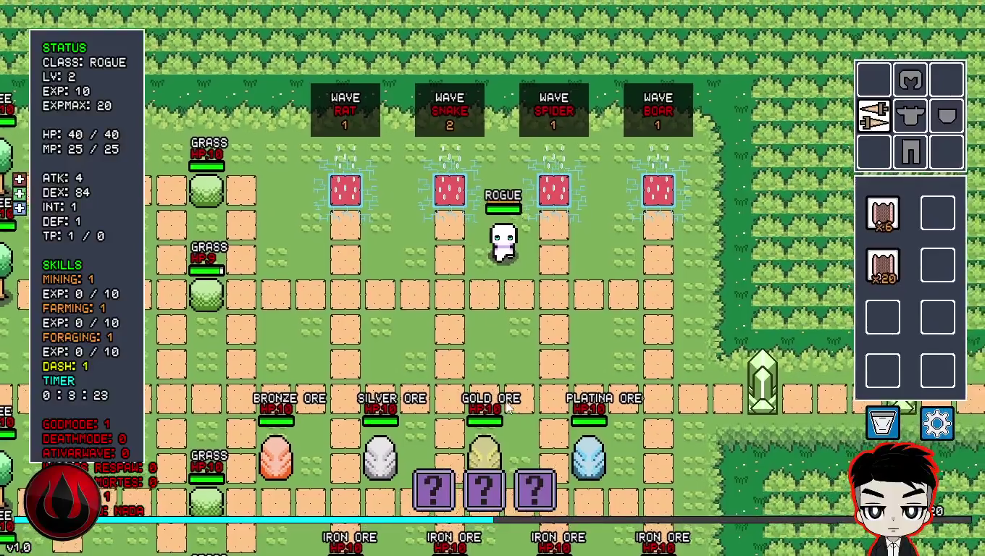
key("w")
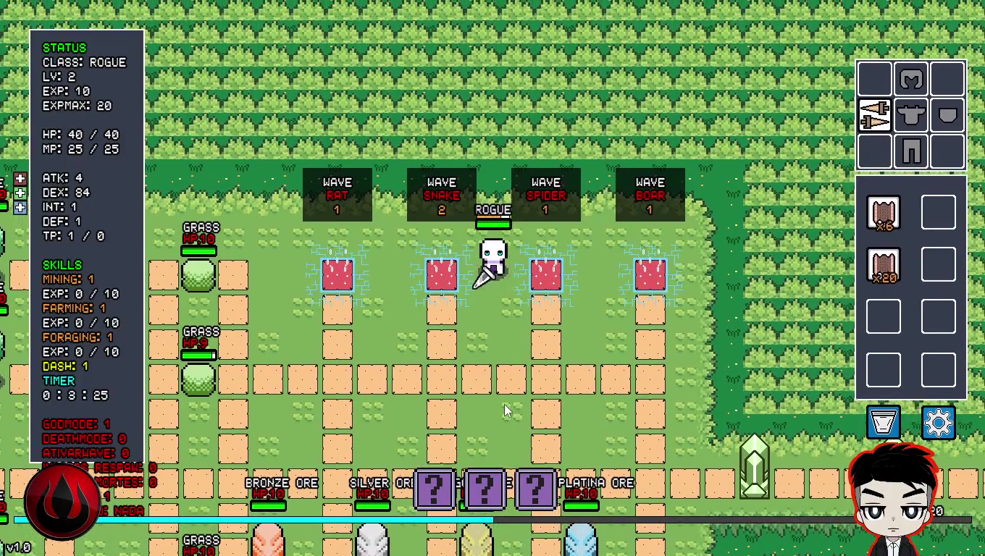
key("s")
left_click(504, 404)
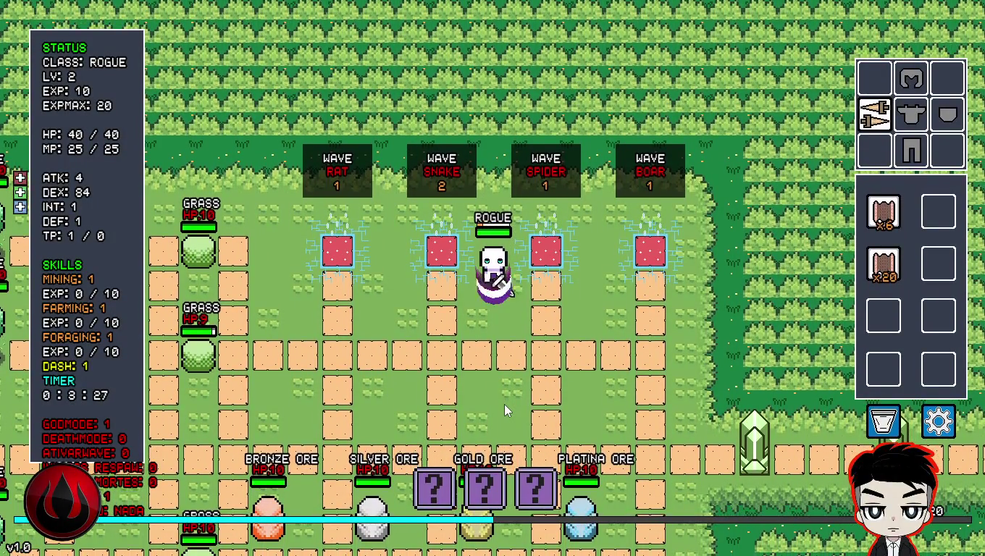
- Level the Rogue up to 10 with the L debug key between slashes
key("l")
key("l")
key("l")
key("l")
key("l")
left_click(504, 404)
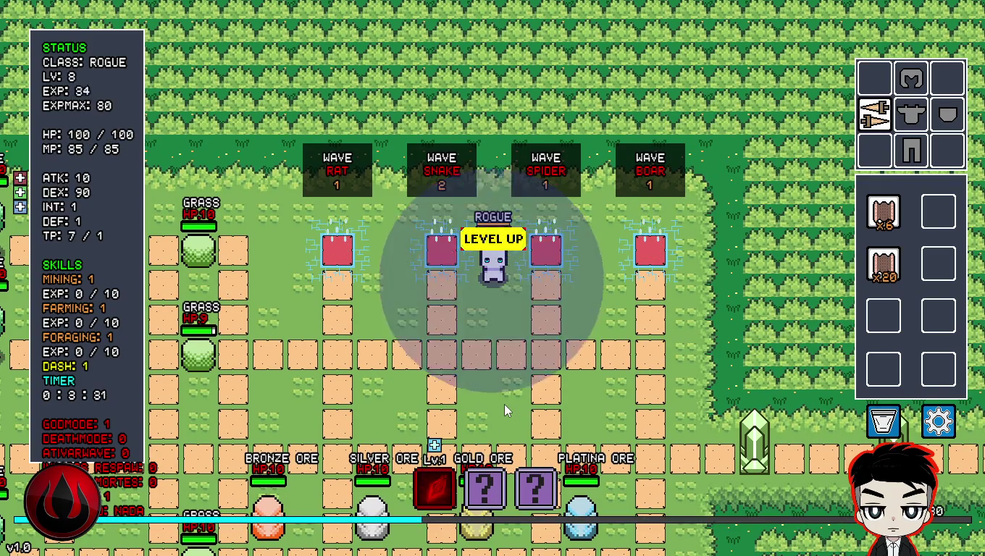
key("l")
left_click(504, 404)
key("l")
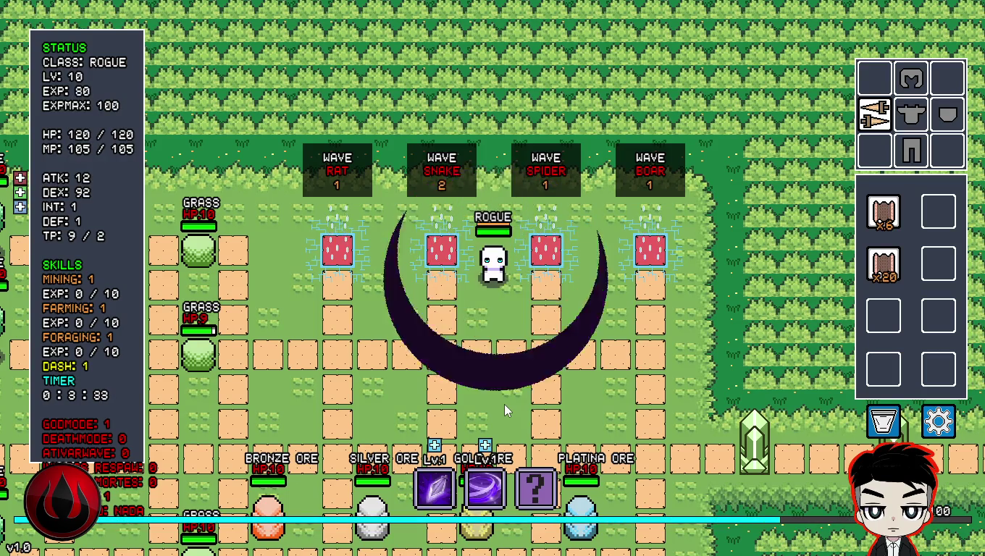
- Cast the first skill's purple vortex repeatedly alongside crescent slashes
left_click(504, 404)
left_click(504, 404)
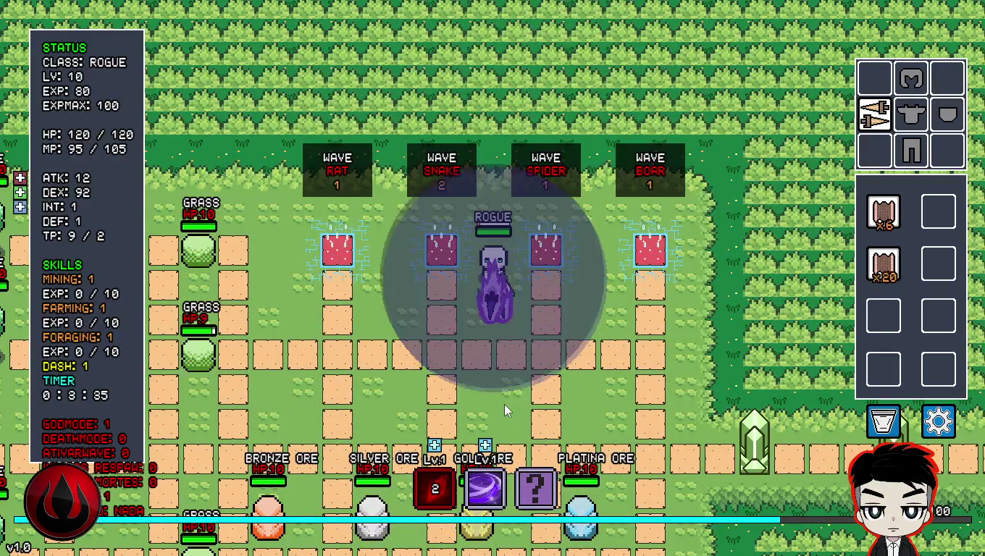
left_click(504, 404)
left_click(504, 404)
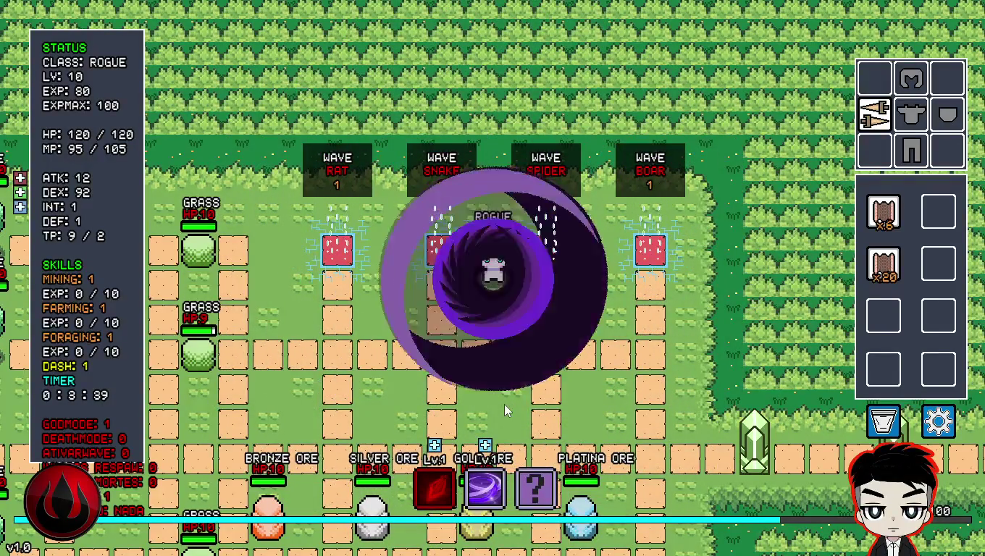
left_click(503, 404)
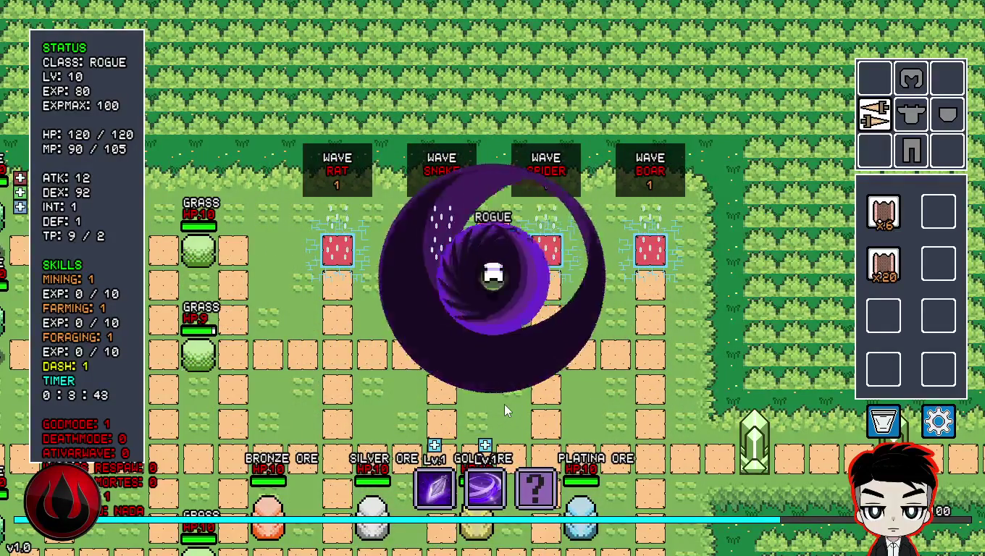
left_click(504, 403)
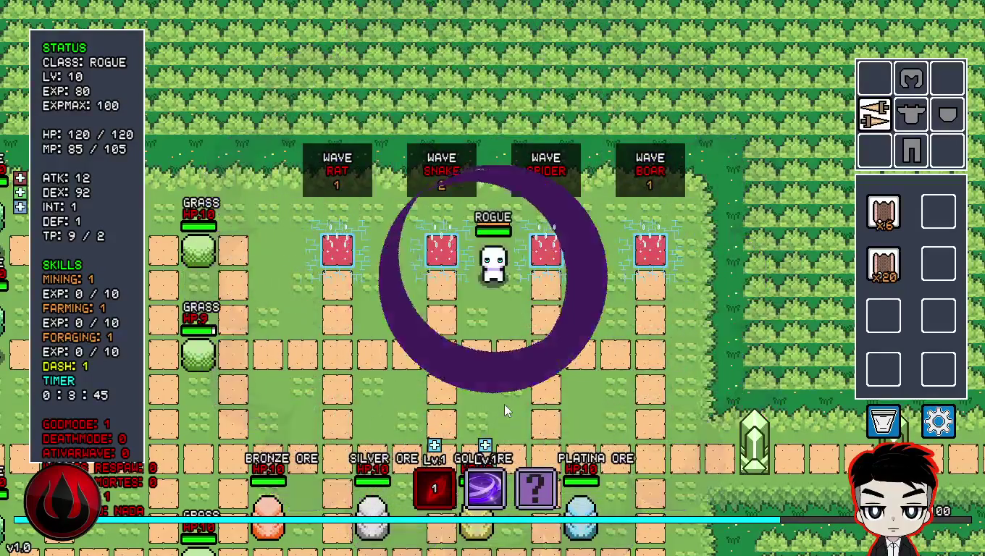
left_click(503, 404)
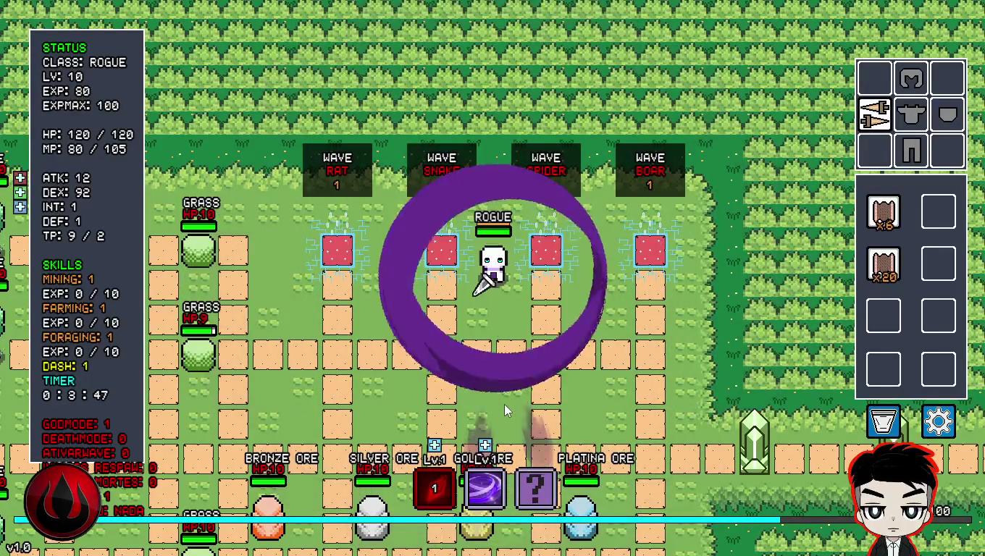
key("s")
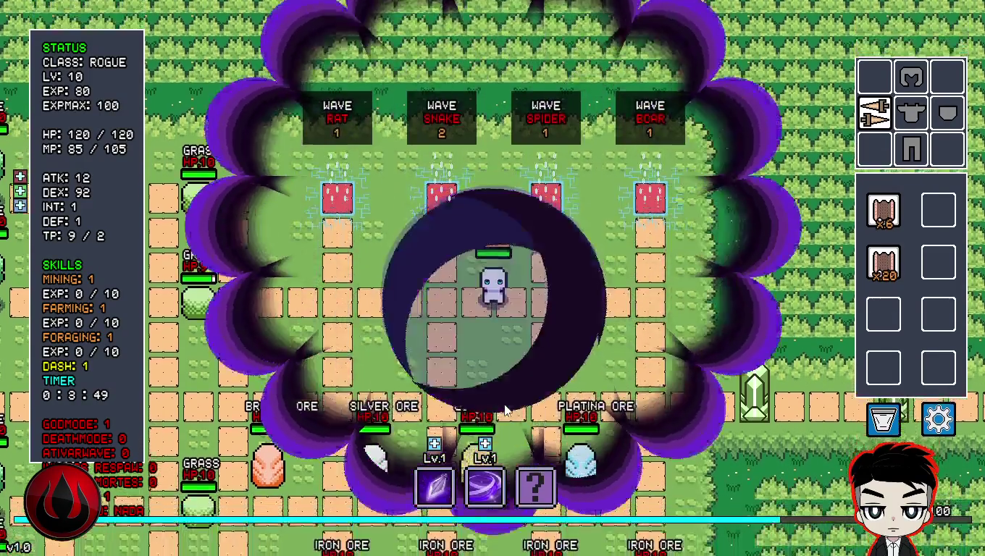
left_click(504, 404)
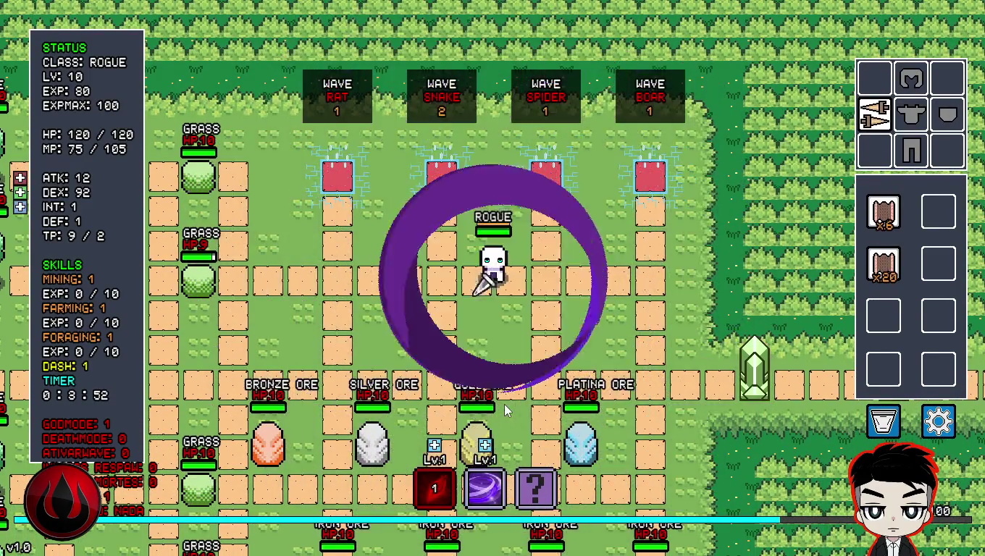
left_click(504, 404)
left_click(503, 404)
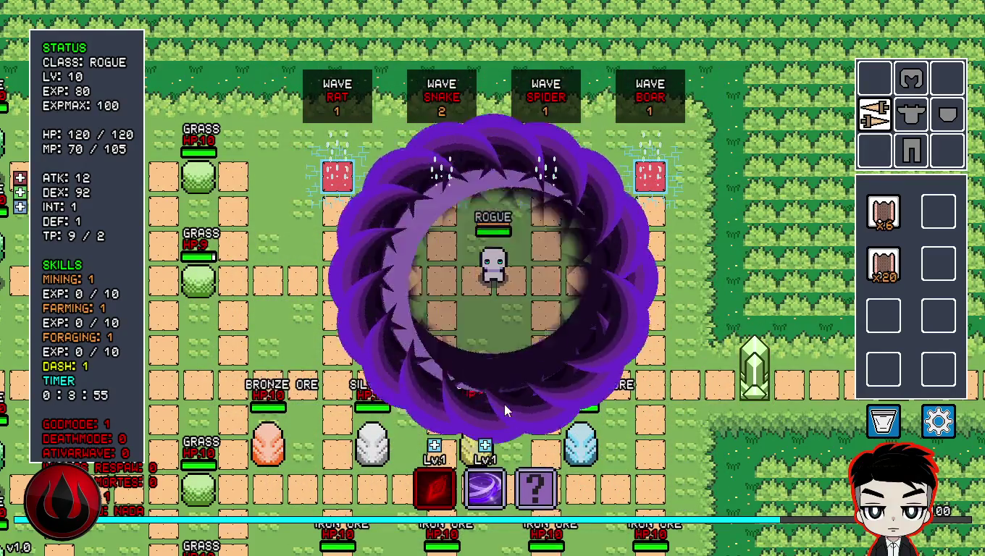
- Alternate the second skill's large vortex (key 2) with repeated first-skill casts (key 1)
key("2")
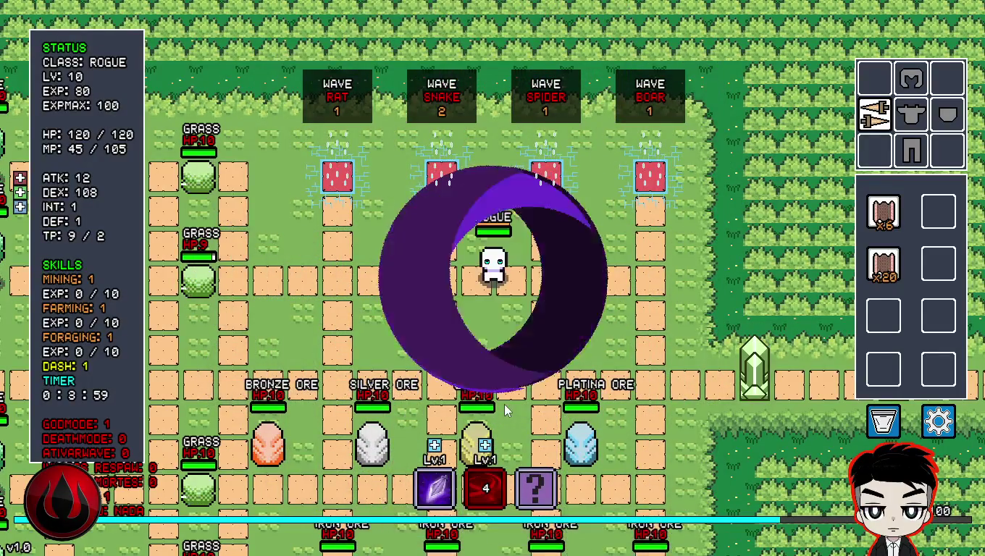
key("1")
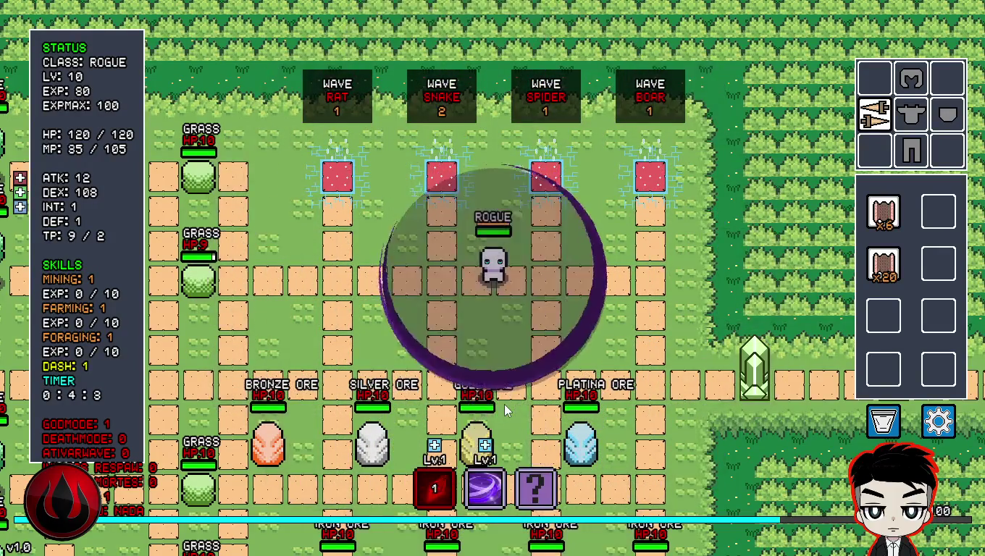
key("2")
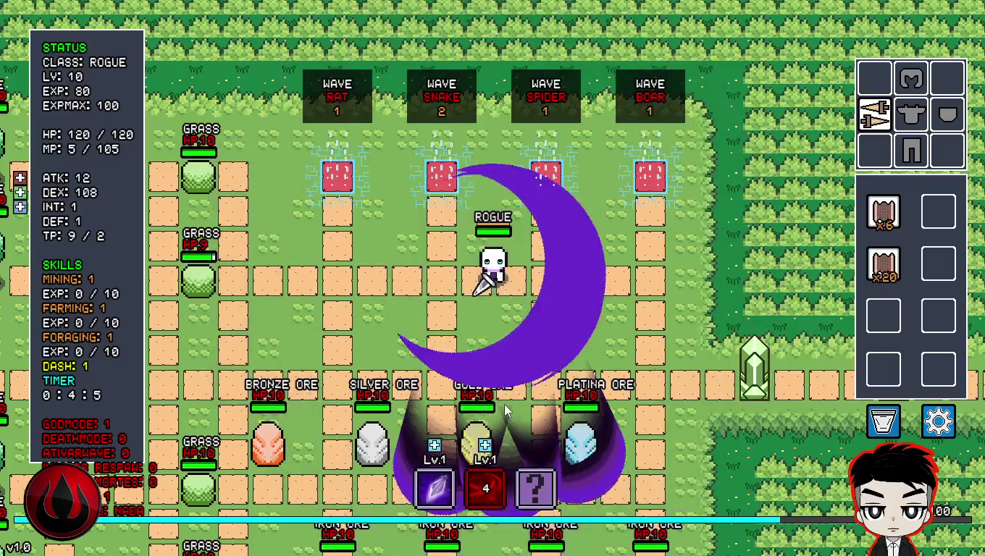
key("1")
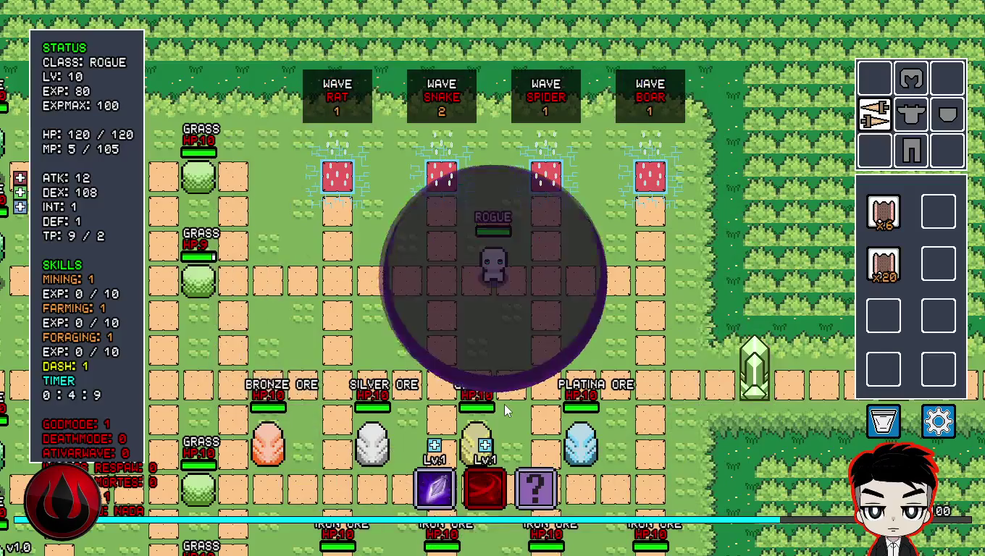
key("1")
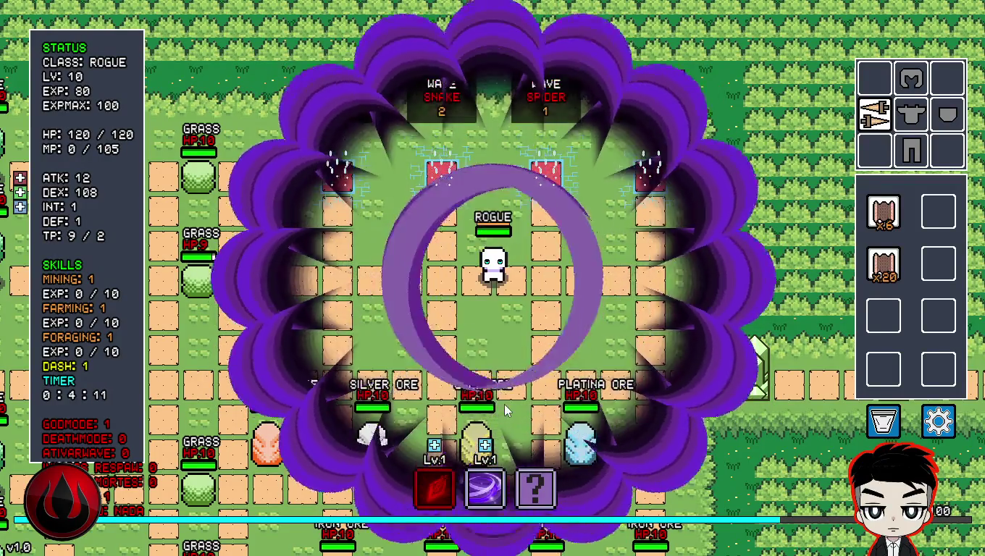
key("1")
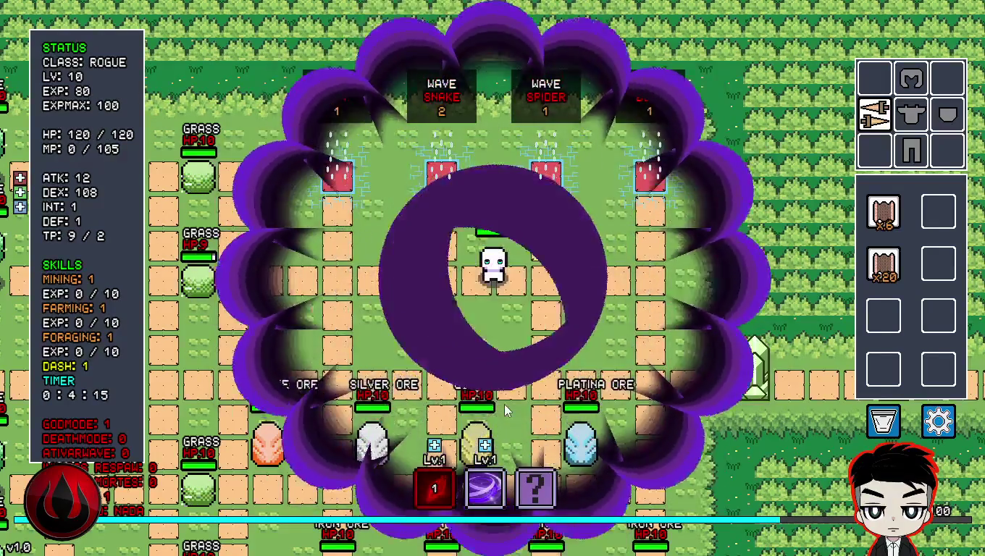
key("1")
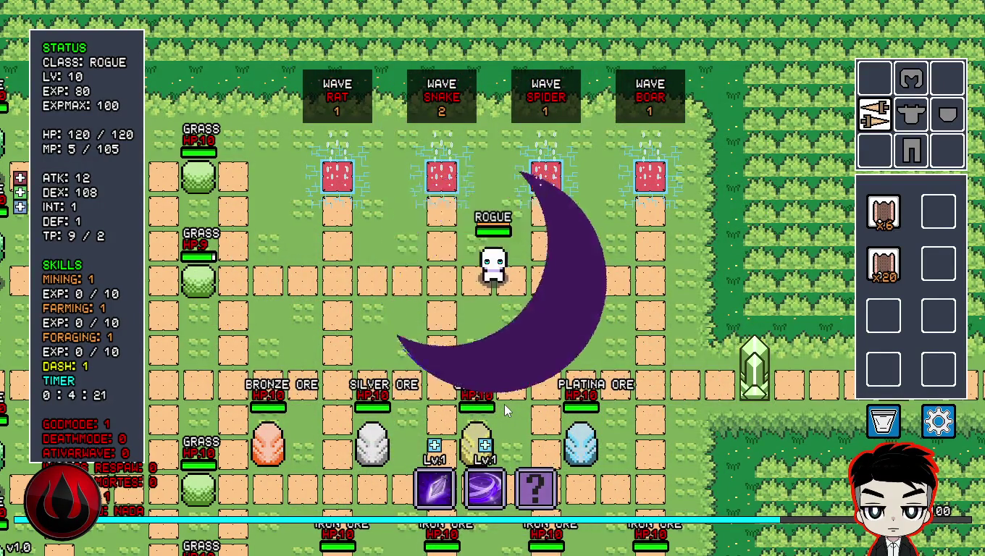
key("1")
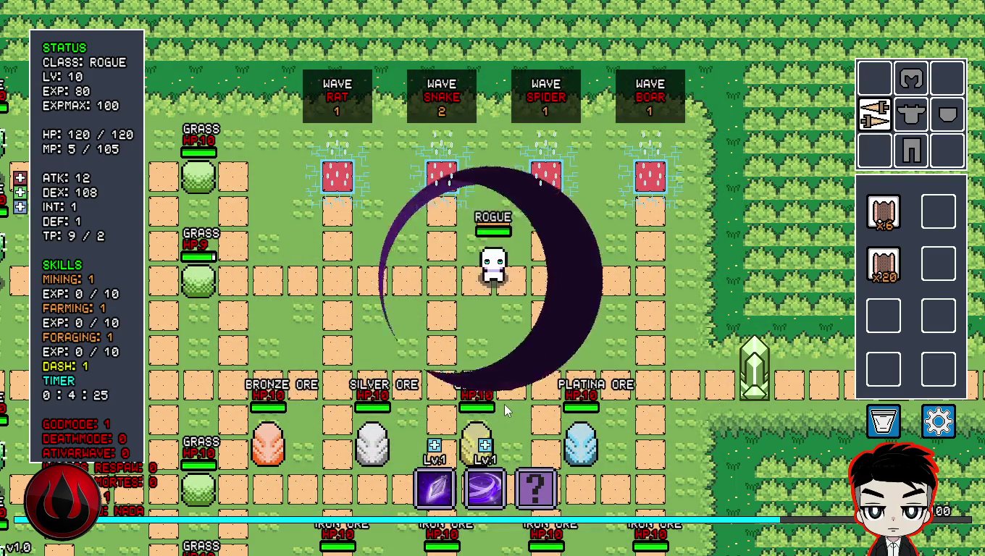
key("1")
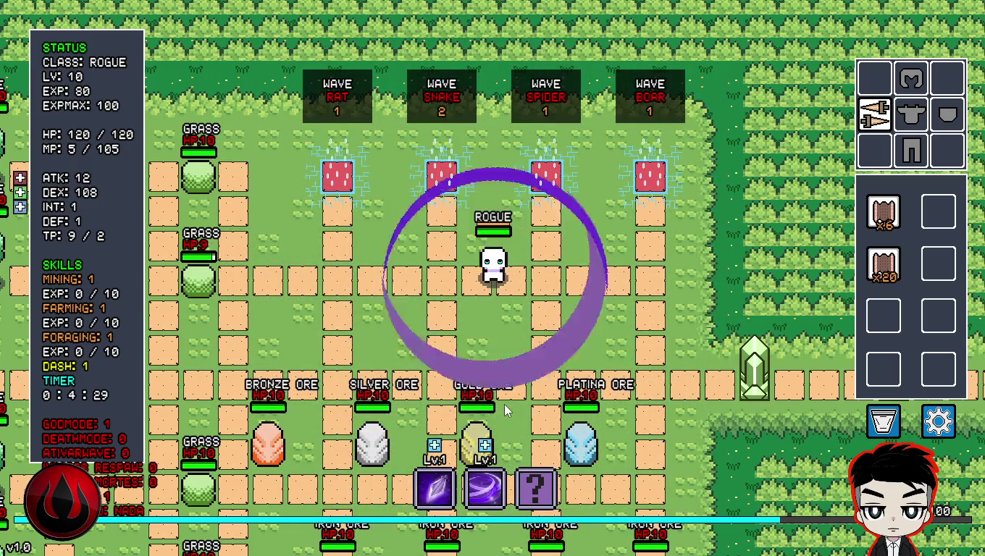
key("1")
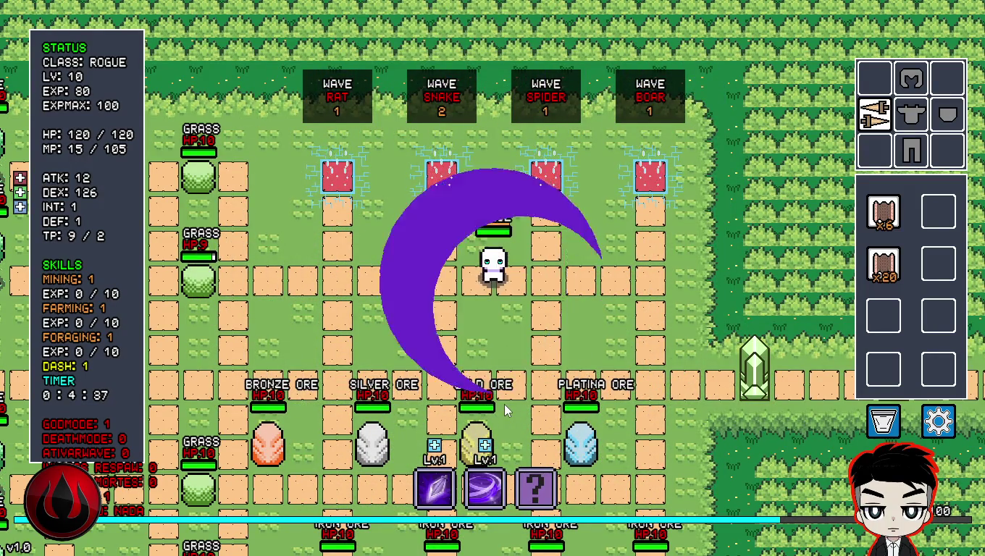
- Alternate the 1 and 2 skill hotkeys until the Rogue hits level 12 at 34/120 EXP
key("2")
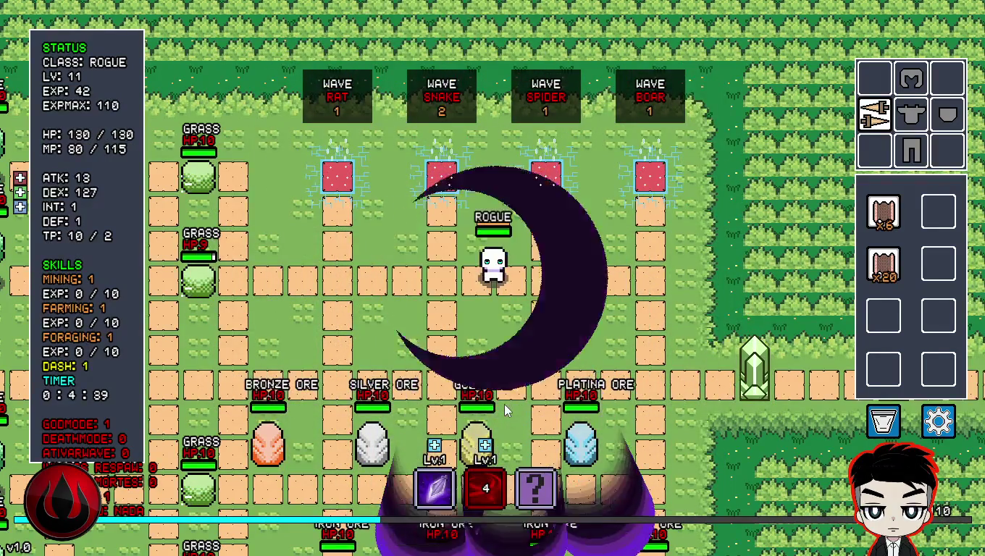
key("1")
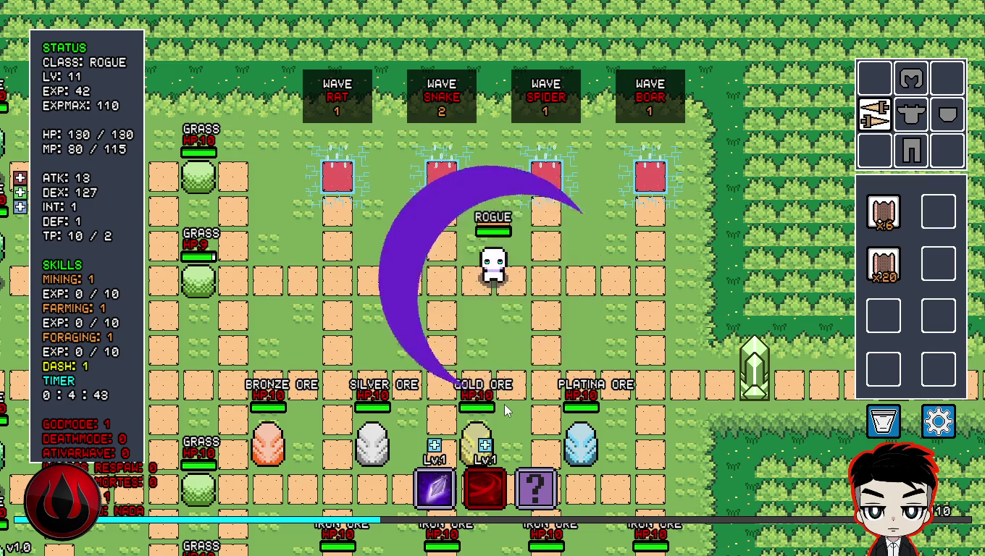
key("2")
key("1")
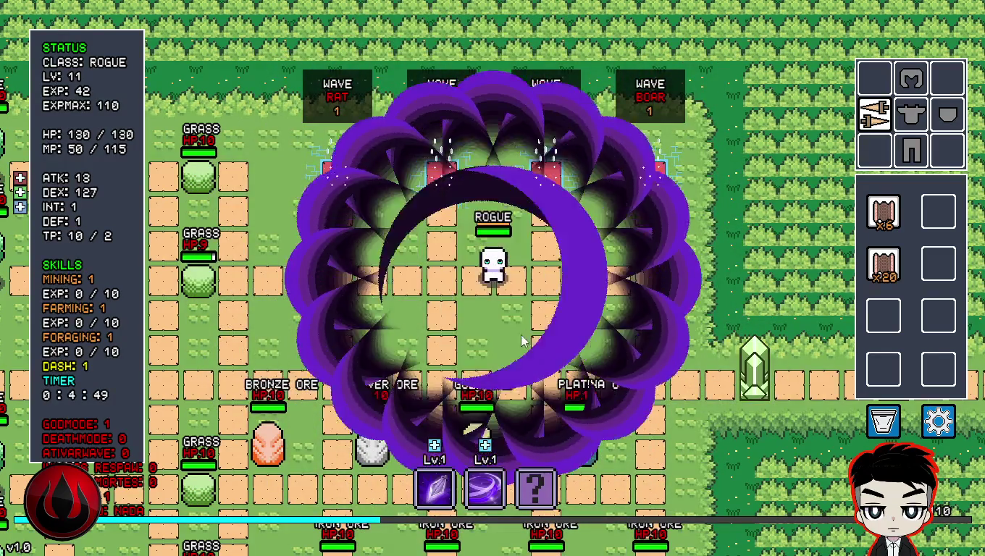
key("2")
key("1")
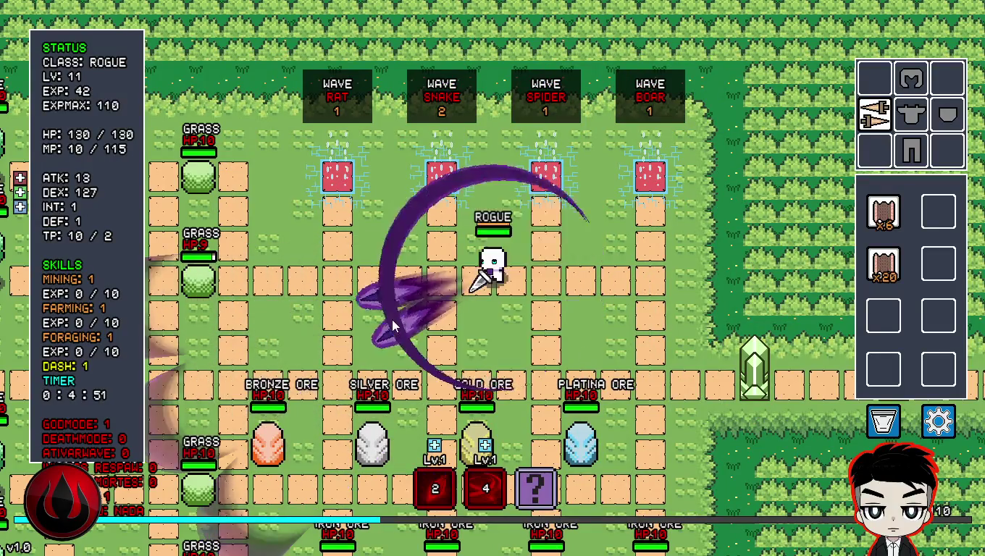
key("1")
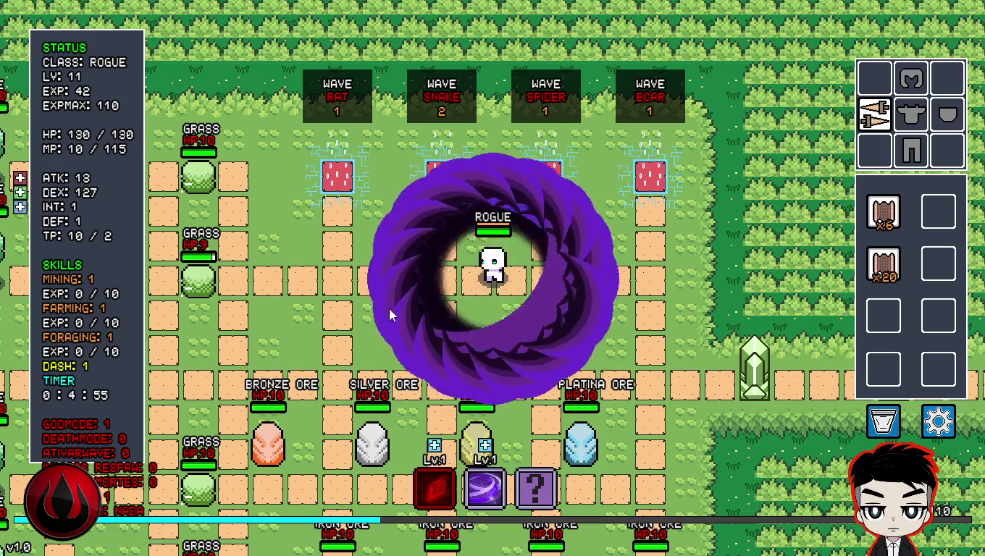
key("1")
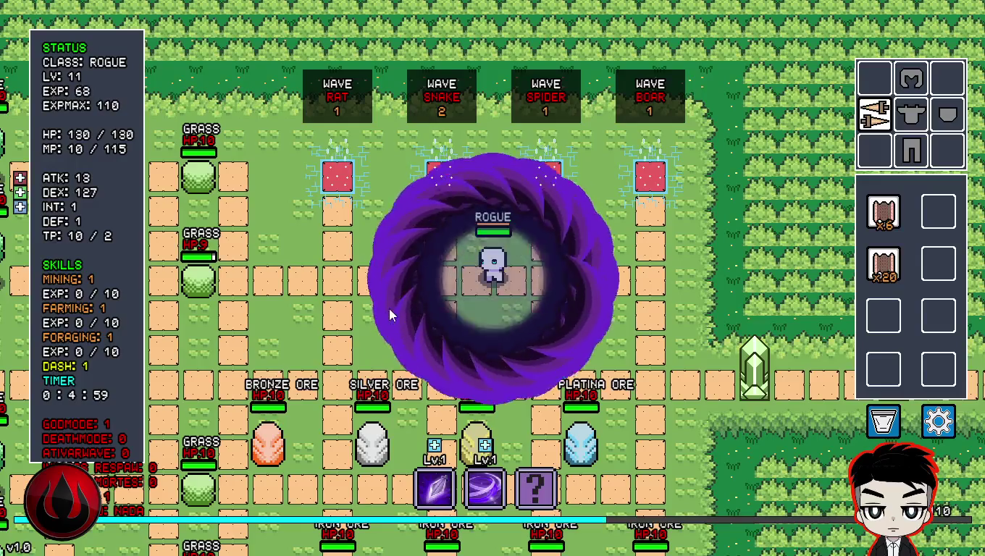
key("2")
key("1")
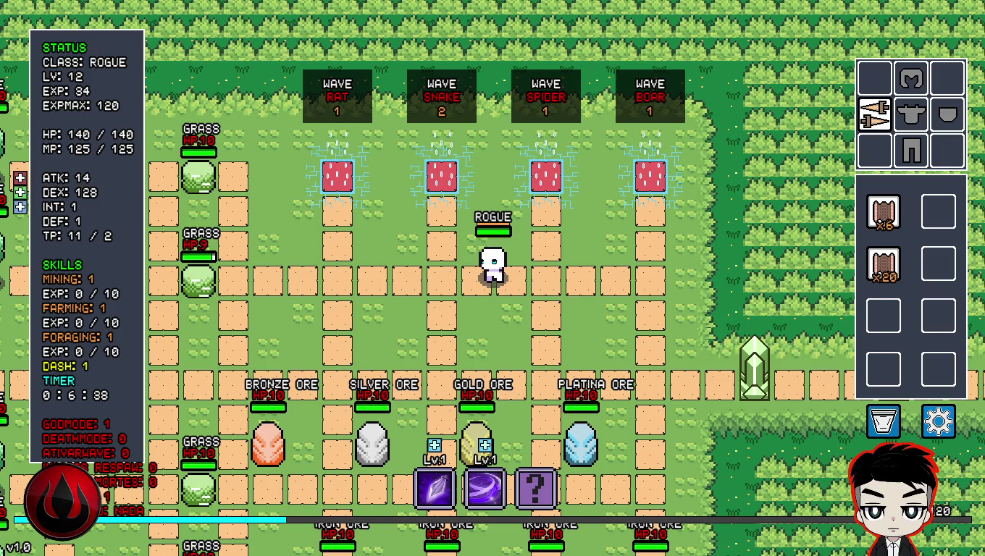
- Once HP and MP refill to 140 and 125, slash toward the lower left
left_click(469, 319)
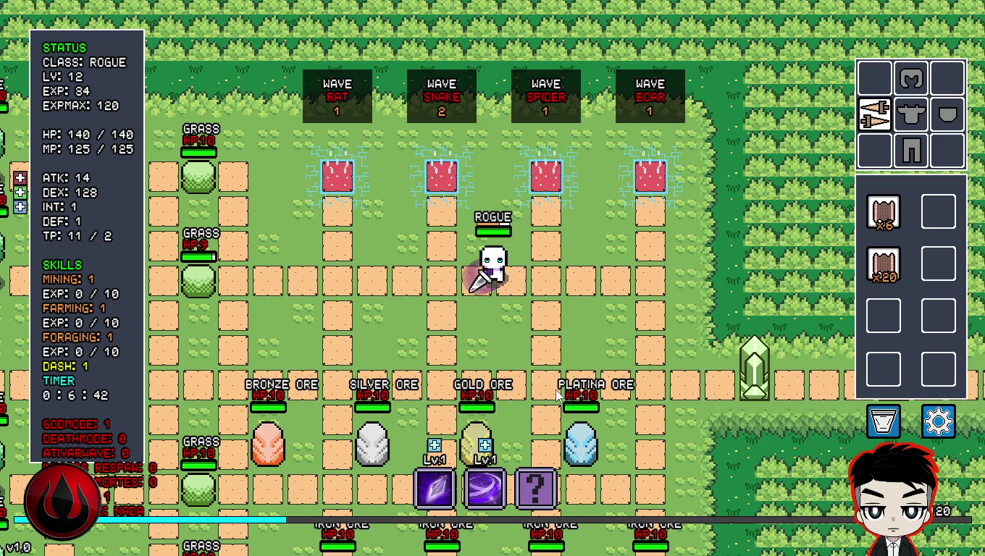
- Break the Gold Ore and the Platina Ore to collect their drops
key("s")
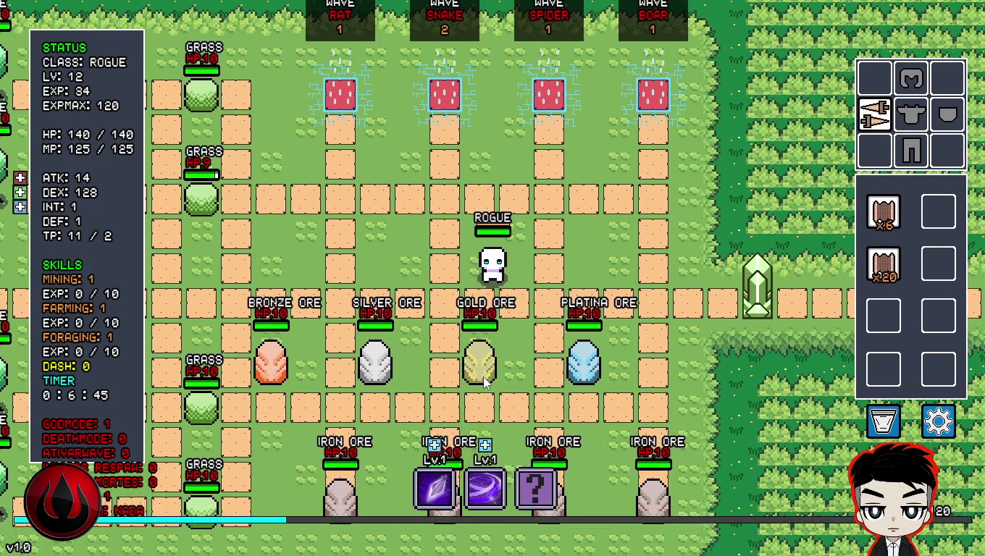
key("s")
left_click(466, 344)
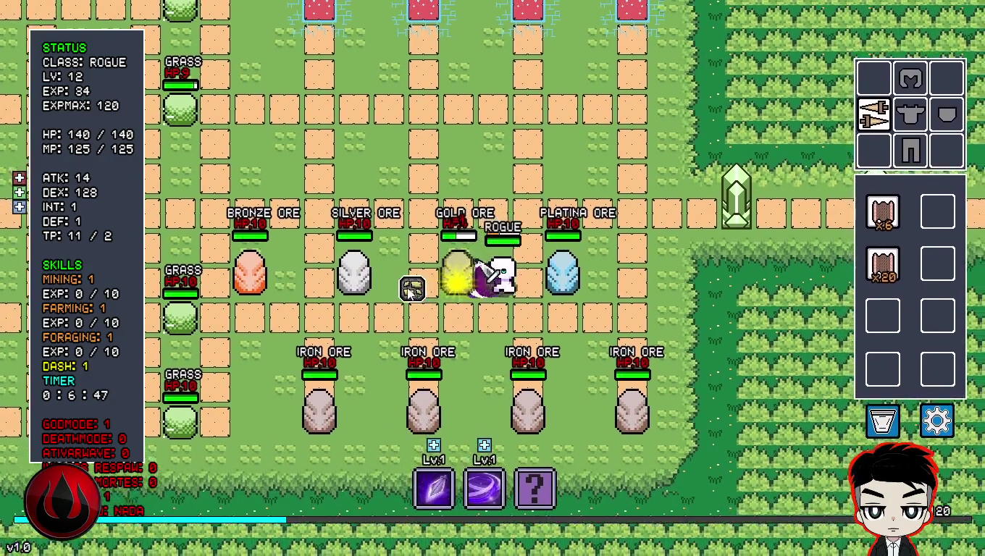
key("s")
left_click(363, 215)
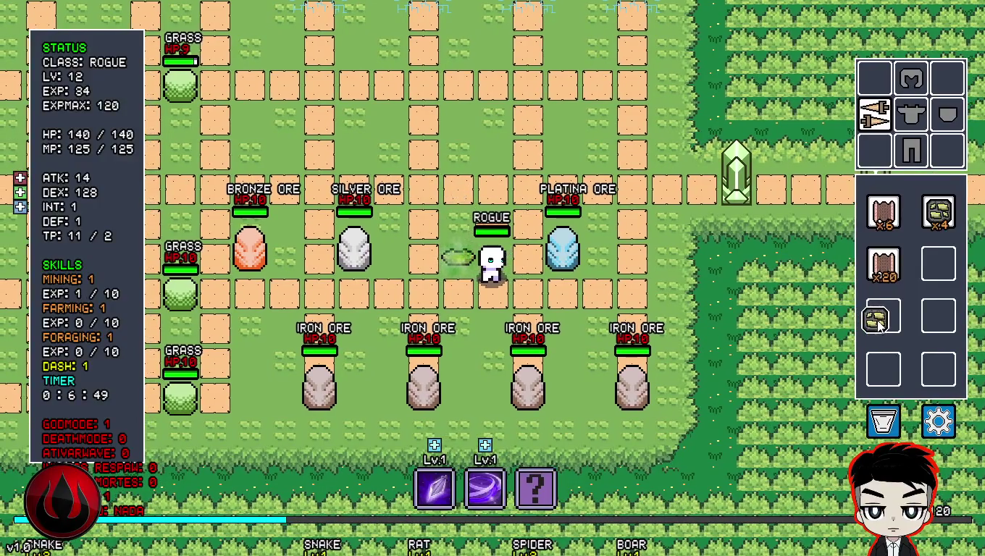
key("d")
left_click(613, 265)
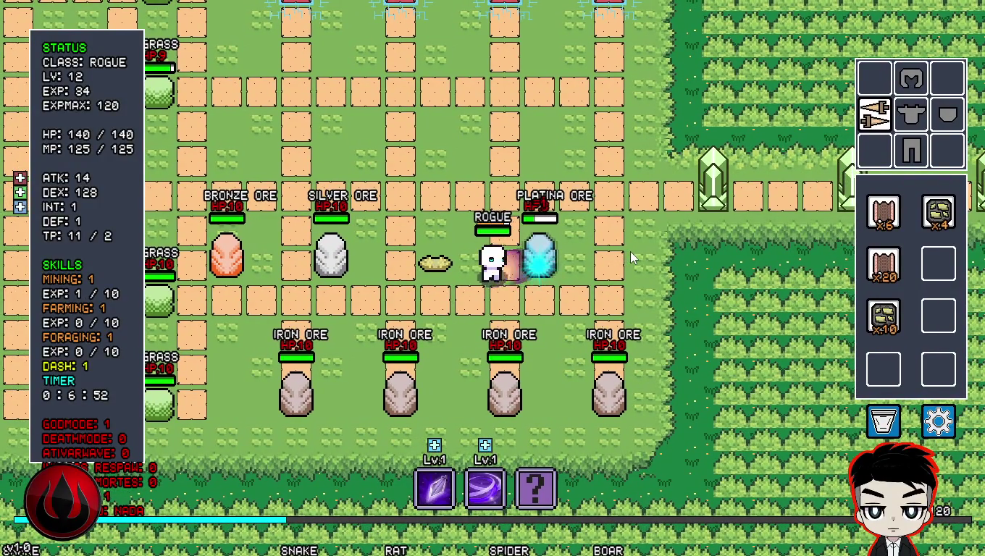
left_click(631, 257)
- Break the first Iron Ore and drag an ore chunk into an empty bag slot
key("a")
key("s")
key("a")
left_click(539, 365)
left_click(539, 365)
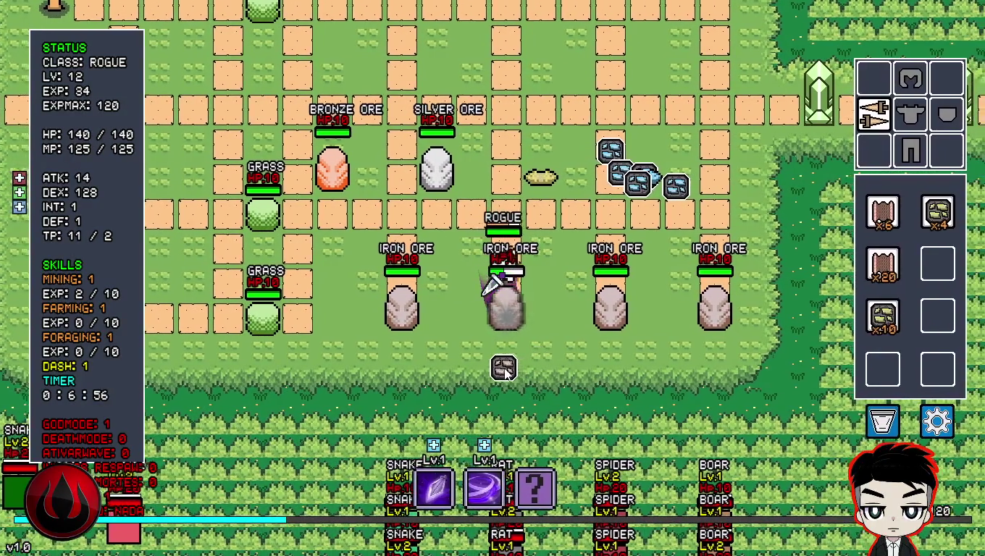
key("d")
key("d")
mouse_move(439, 366)
left_mouse_down()
mouse_move(600, 362)
mouse_move(637, 332)
mouse_move(934, 319)
left_mouse_up()
- Break the next Iron Ore so more ore stacks in the bag
key("s")
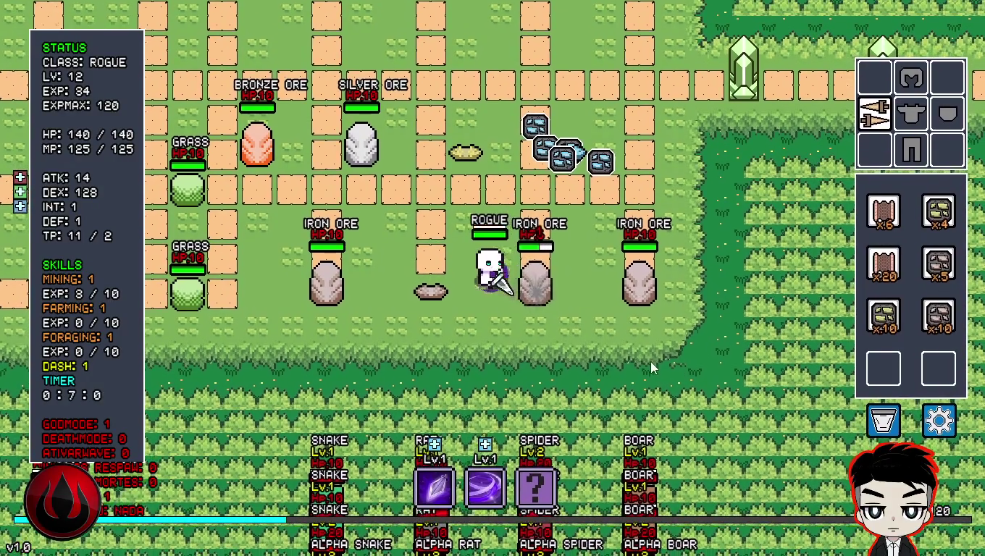
left_click(668, 326)
key("d")
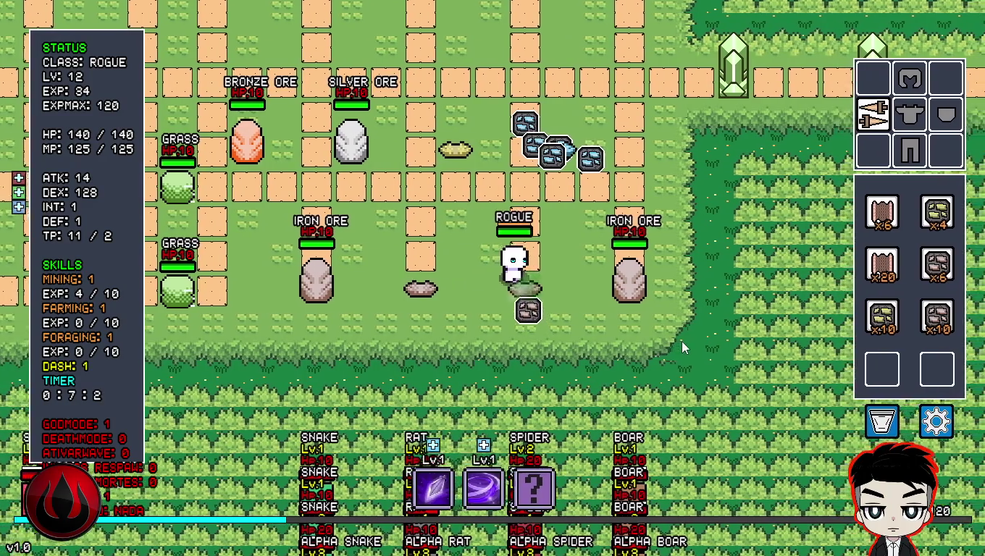
left_click(681, 340)
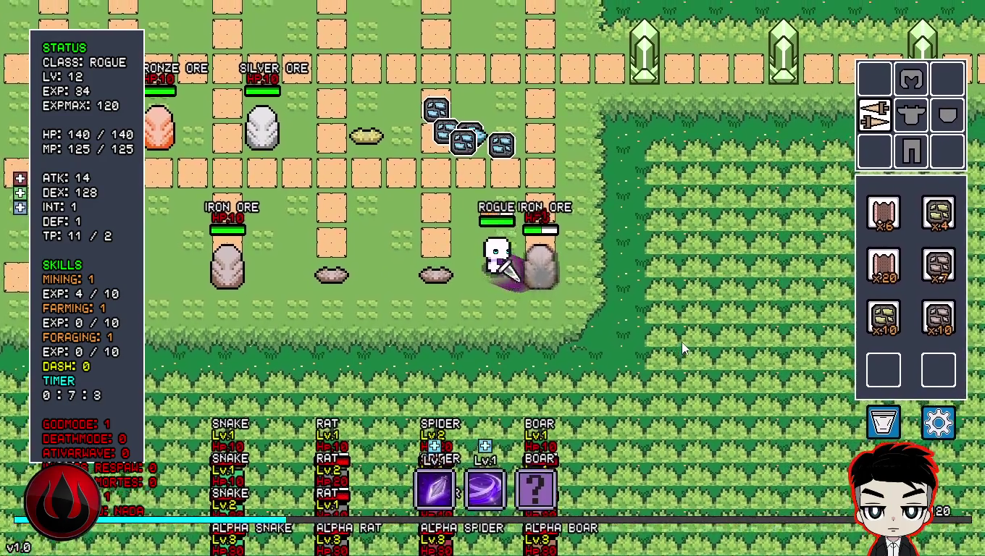
key("w")
left_click(681, 342)
- Break the Silver Ore and the Bronze Ore for their drops
key("a")
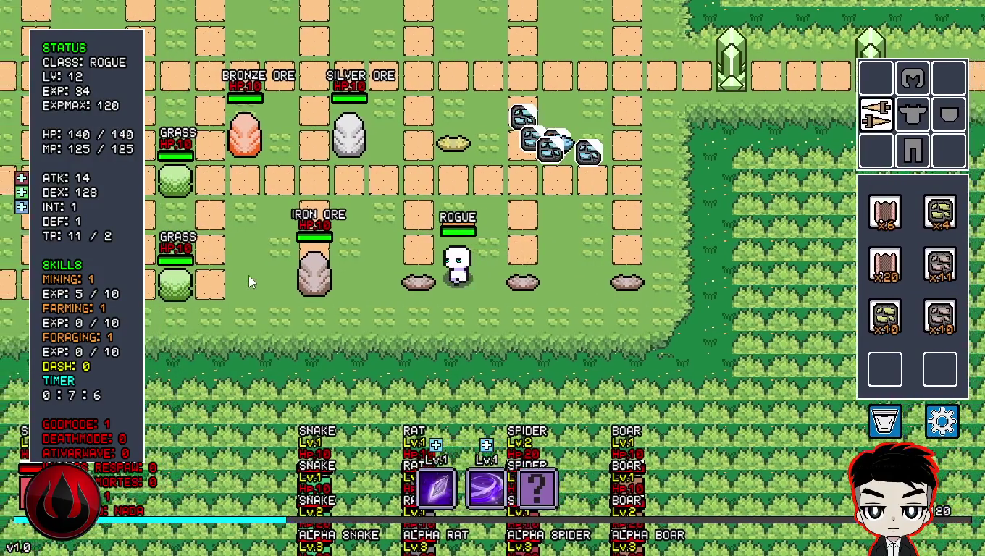
key("w")
key("a")
key("w")
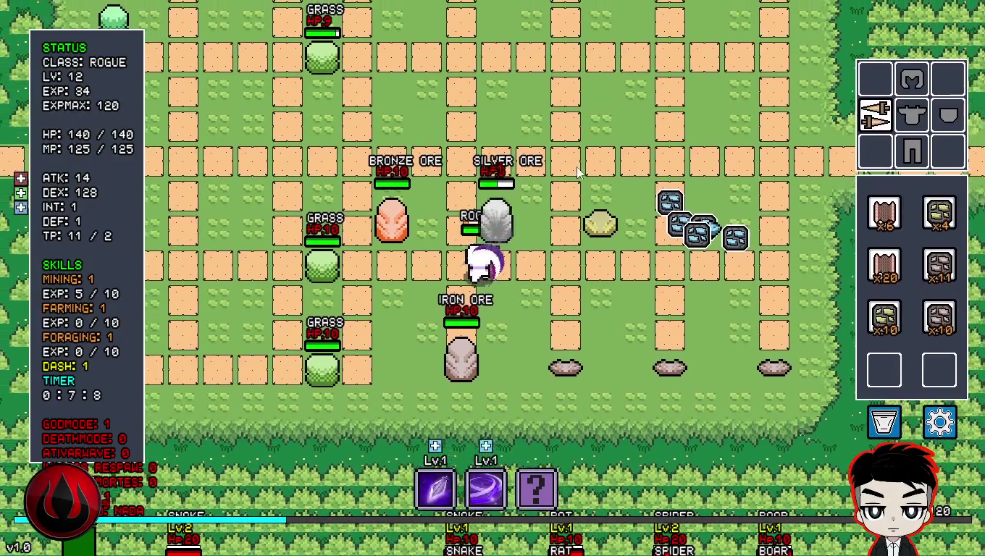
left_click(592, 183)
left_click(593, 183)
key("a")
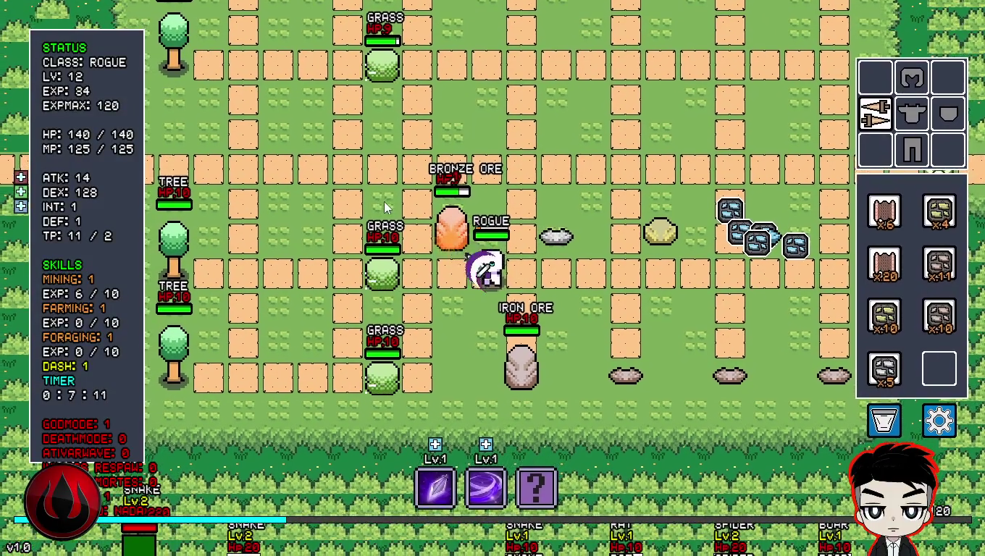
key("w")
left_click(384, 207)
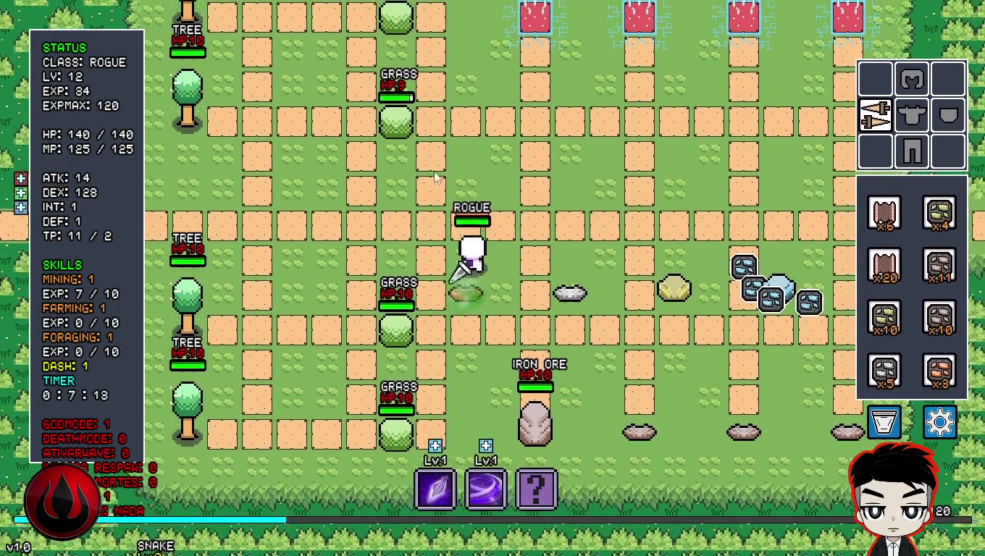
- Cut down the grass patch beside the Rogue
key("w")
key("a")
left_click(439, 234)
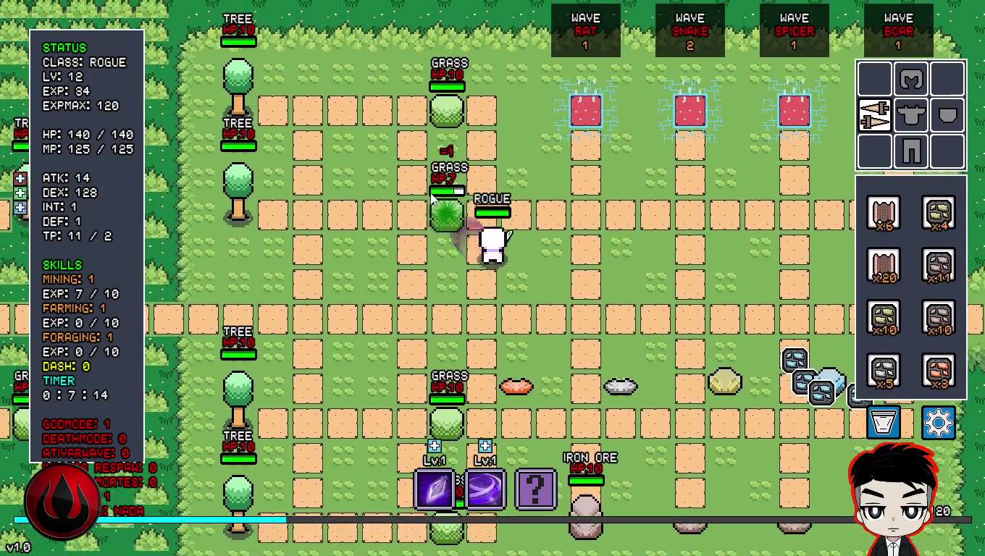
left_click(438, 234)
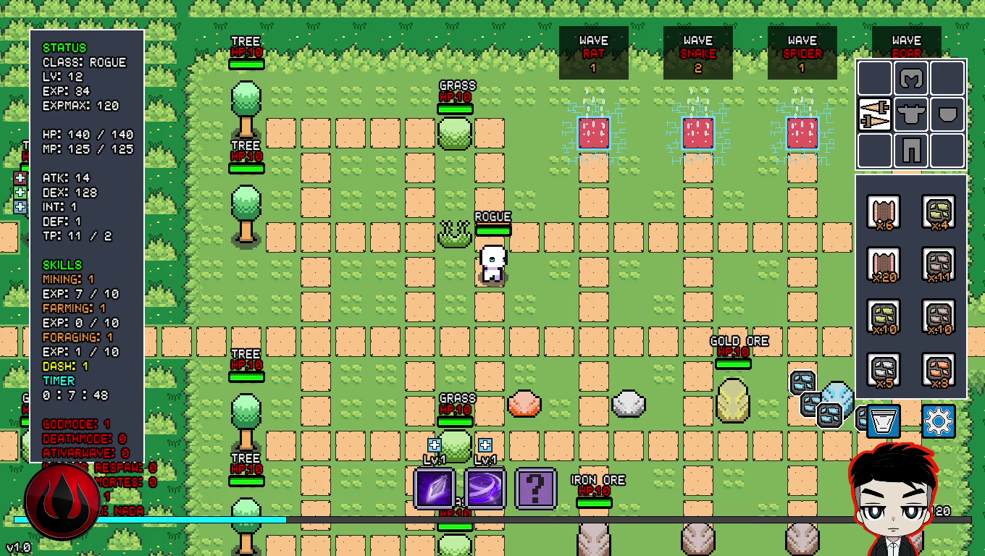
- Walk left and chop down the left tree and the upper tree above it
key("a")
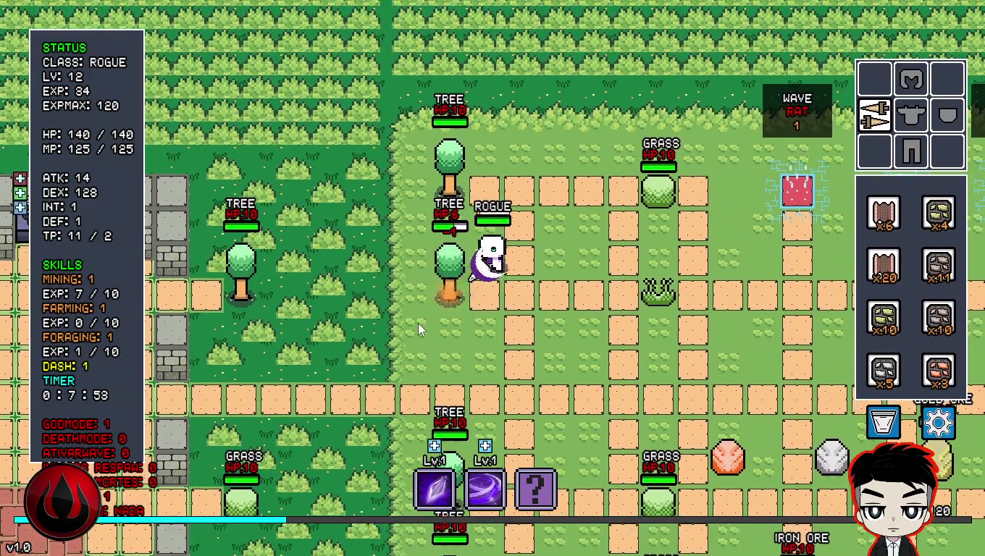
left_click(416, 273)
left_click(416, 271)
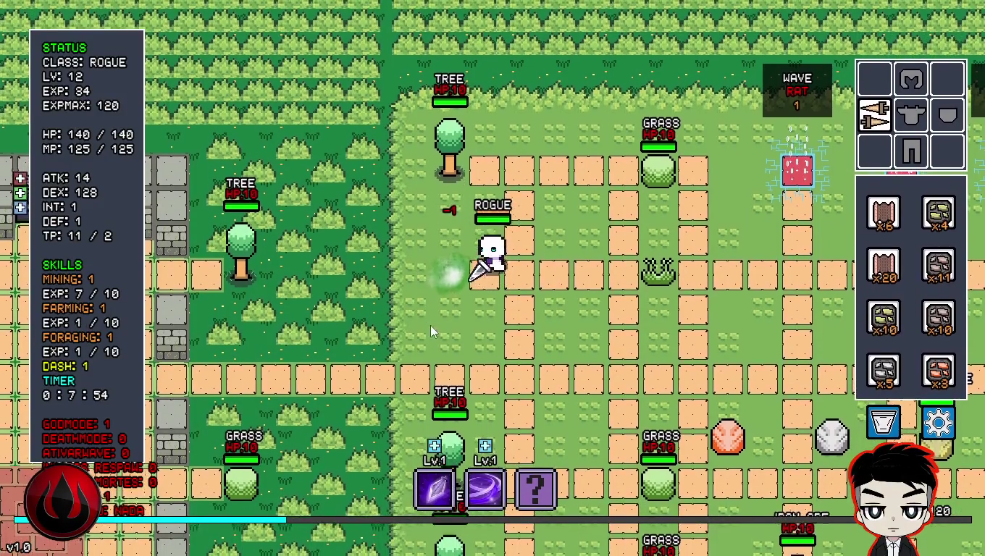
key("w")
left_click(411, 211)
left_click(411, 229)
left_click(410, 218)
left_click(411, 217)
left_click(411, 214)
- Cut down the two grass patches to the right of the Rogue
key("d")
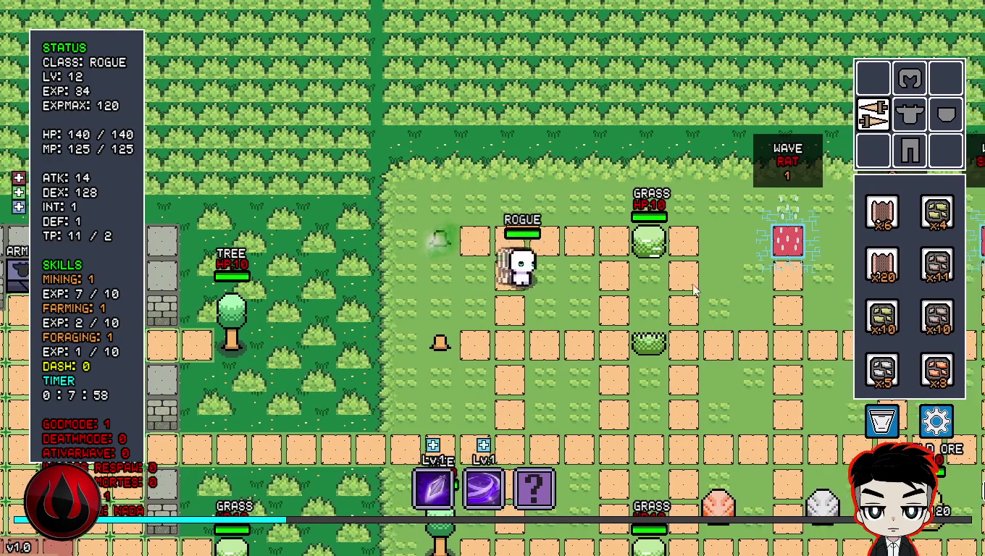
left_click(601, 213)
left_click(591, 241)
left_click(591, 238)
left_click(592, 233)
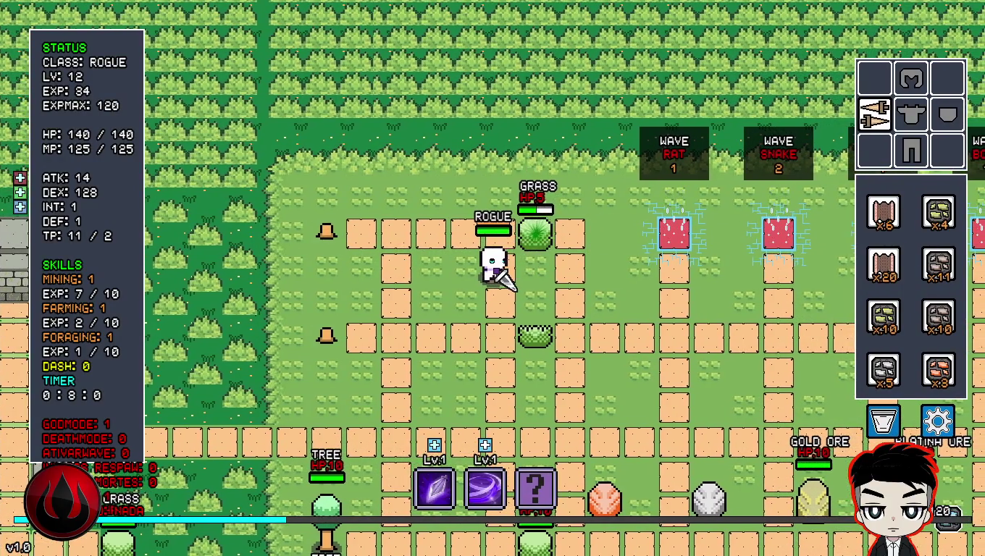
left_click(588, 220)
left_click(579, 215)
left_click(577, 216)
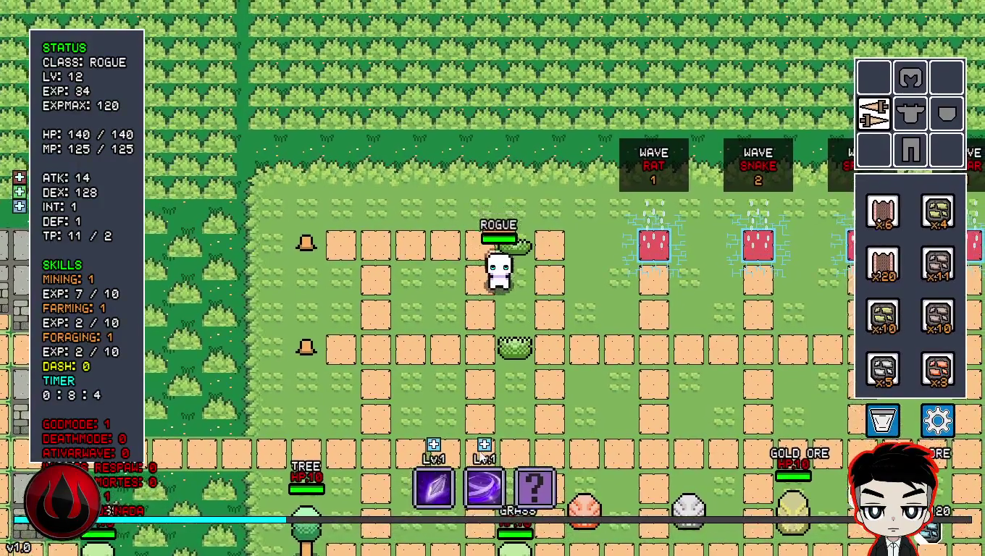
key("s")
key("s")
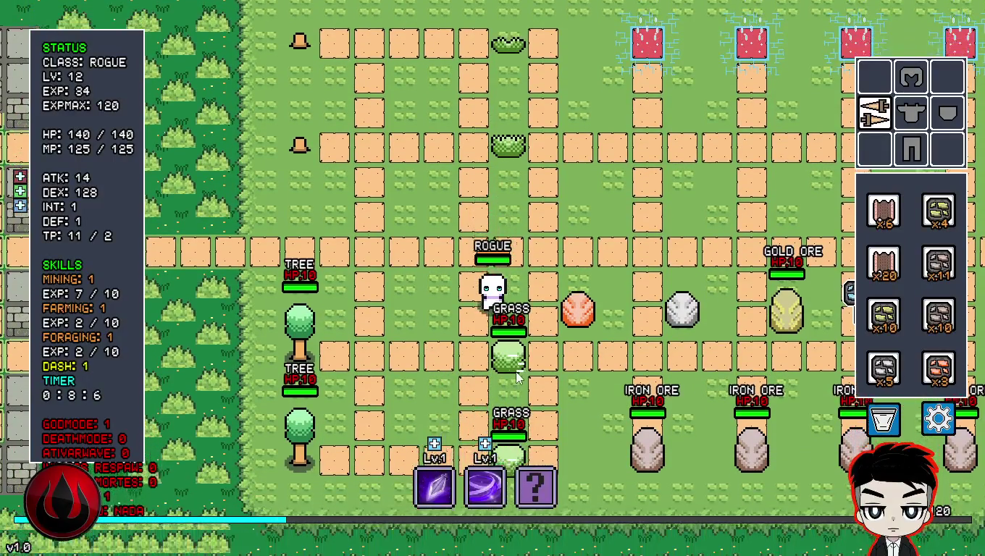
left_click(558, 307)
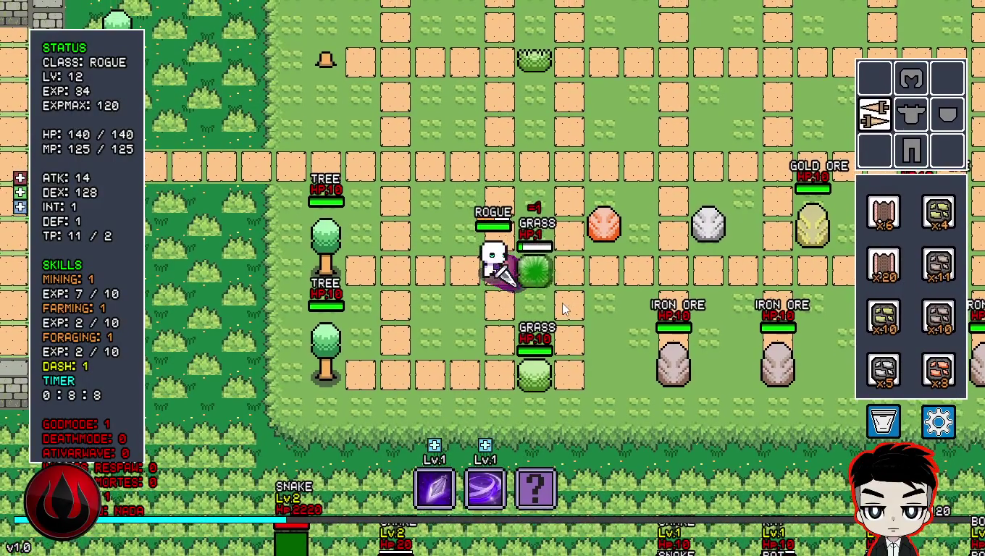
left_click(562, 307)
- Chop down the lower tree and walk over the dropped logs to collect them
key("a")
key("a")
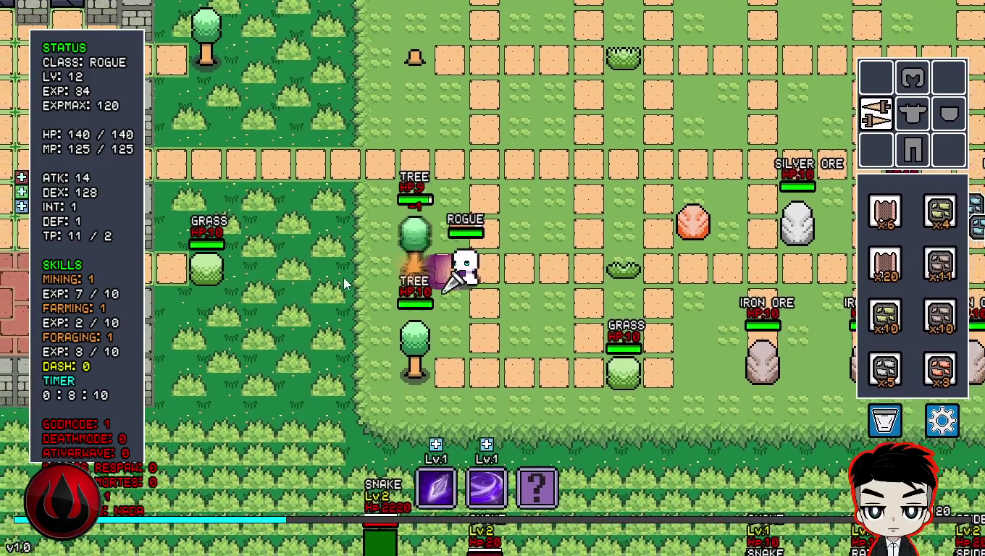
left_click(347, 284)
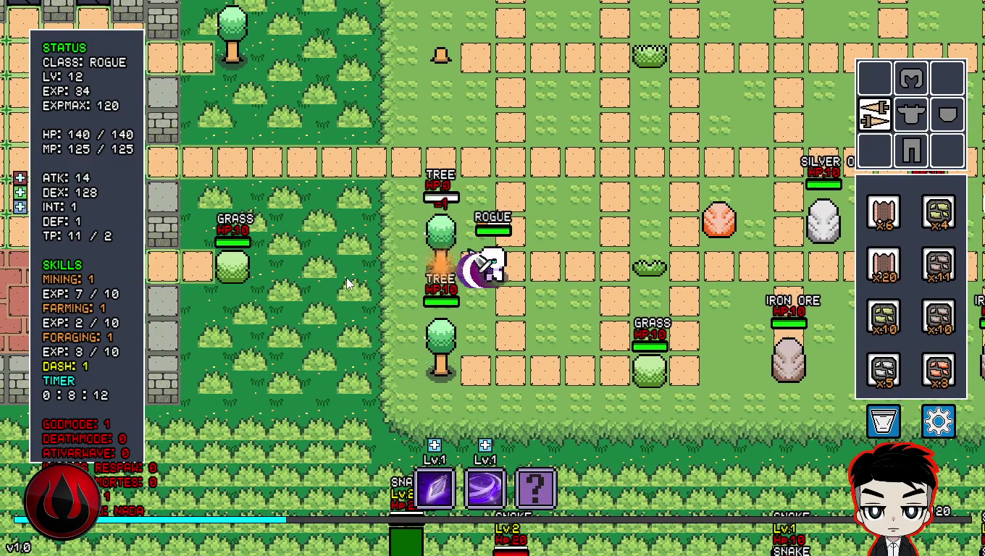
left_click(356, 308)
key("s")
left_click(376, 333)
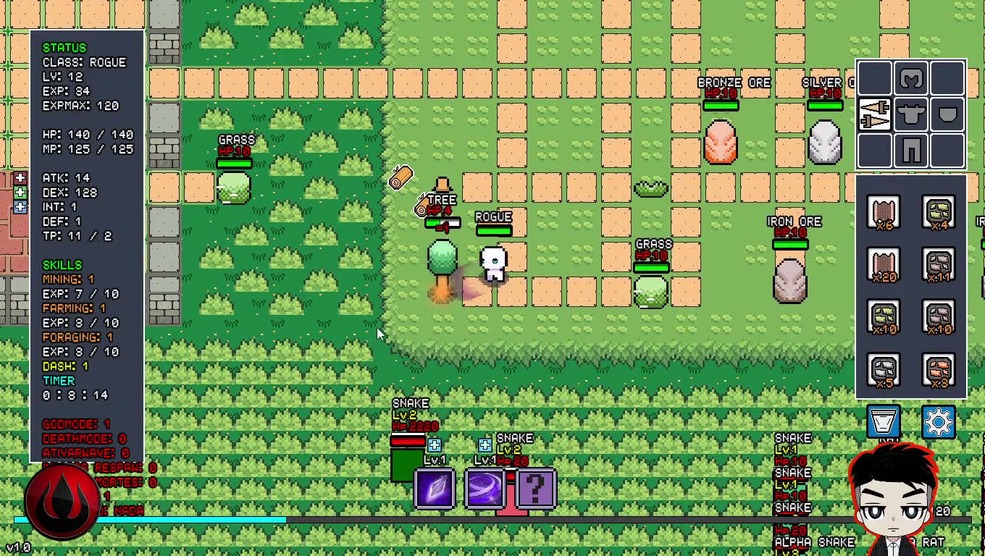
left_click(376, 333)
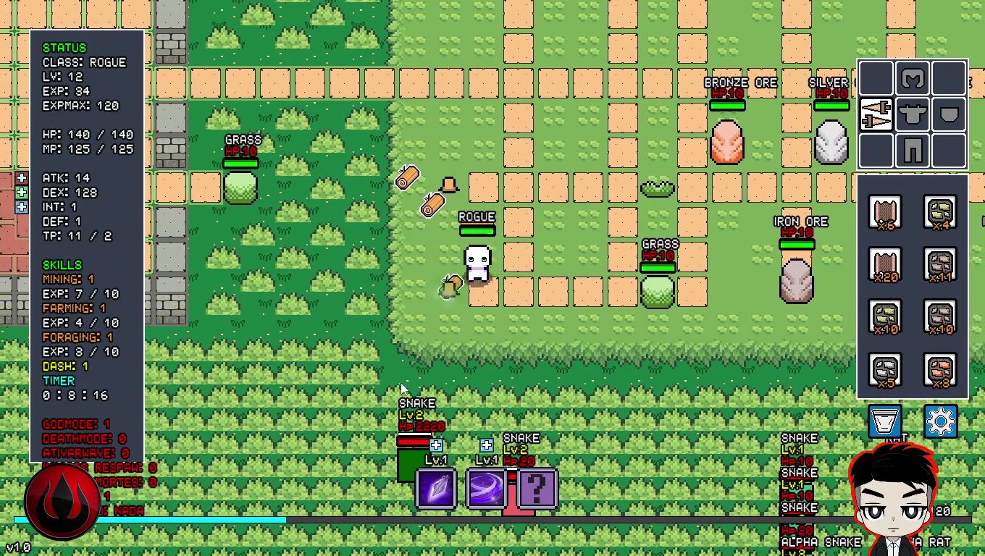
key("a")
key("w")
key("d")
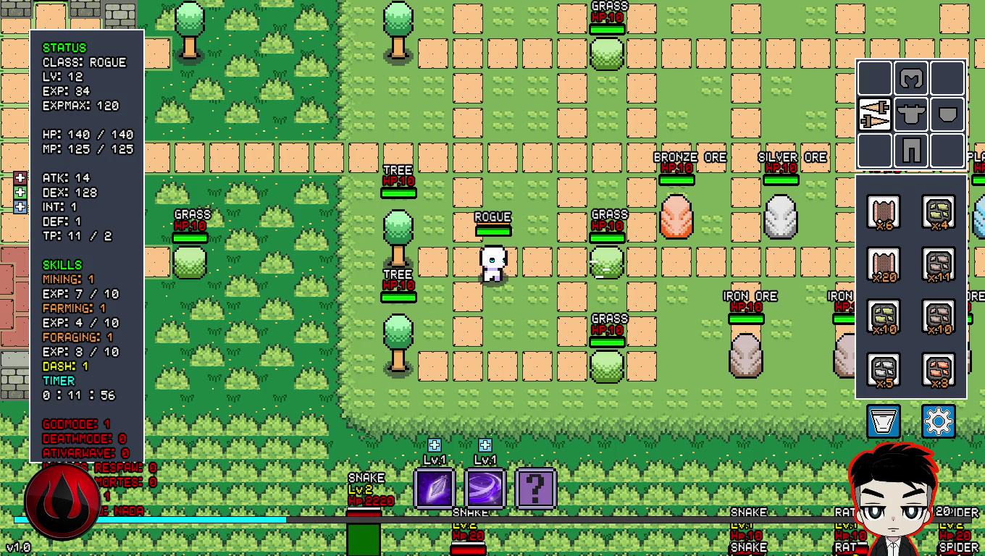
- Fire the purple slash skill, dash left to the tree, chop it down and dash right over the log
key("1")
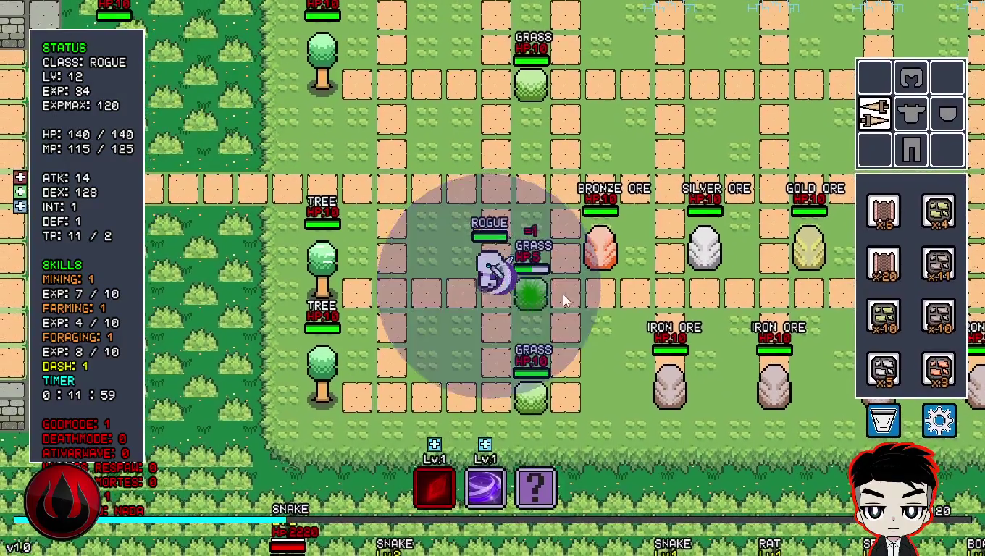
key("a")
key("space")
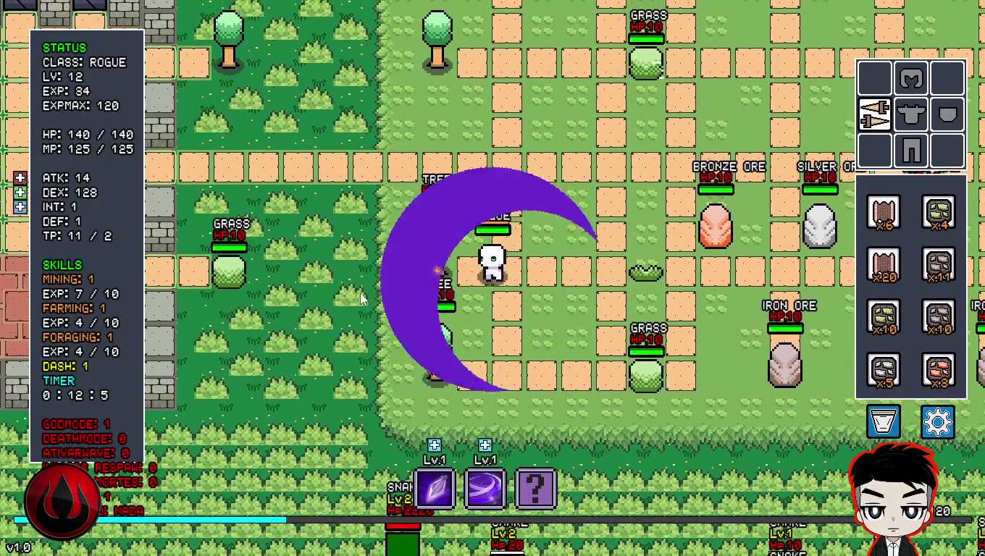
key("s")
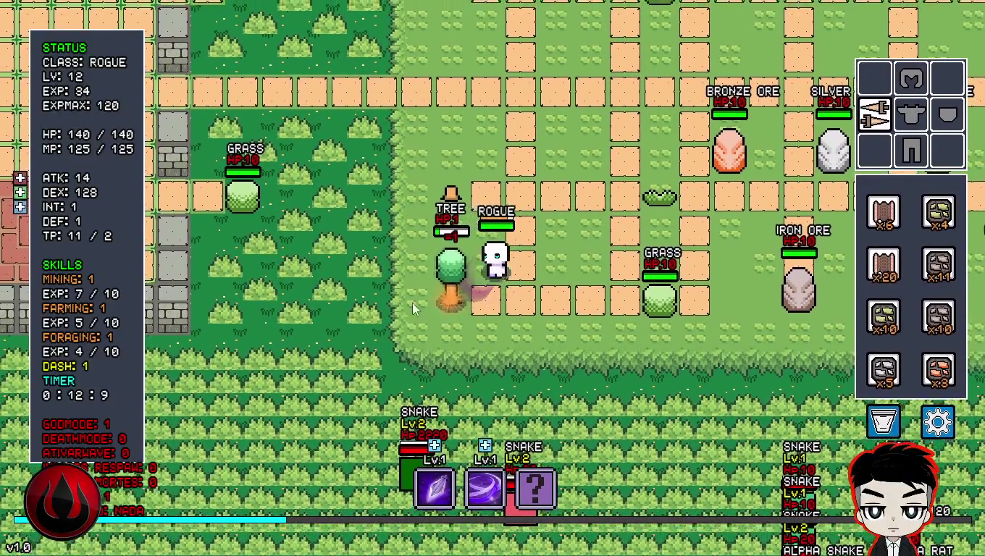
left_click(413, 302)
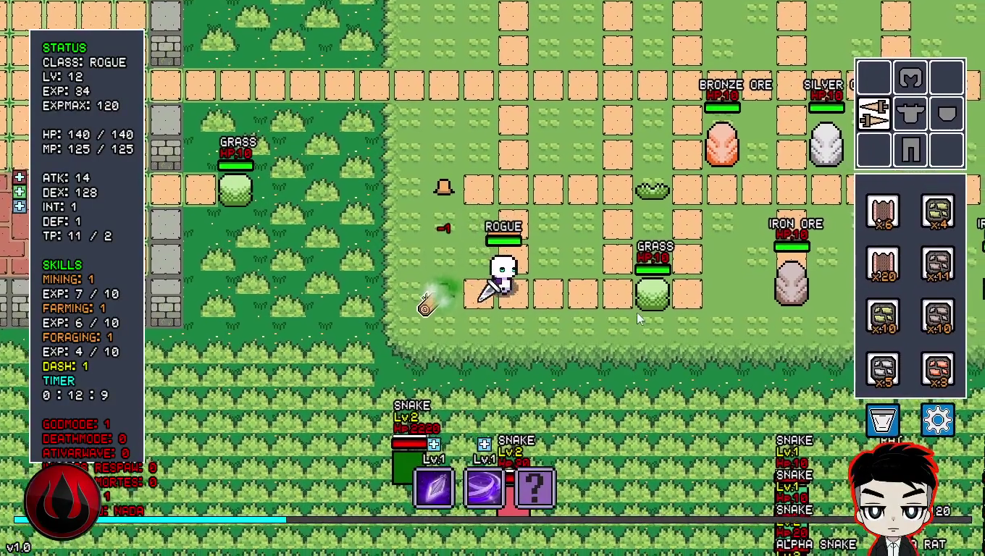
key("d")
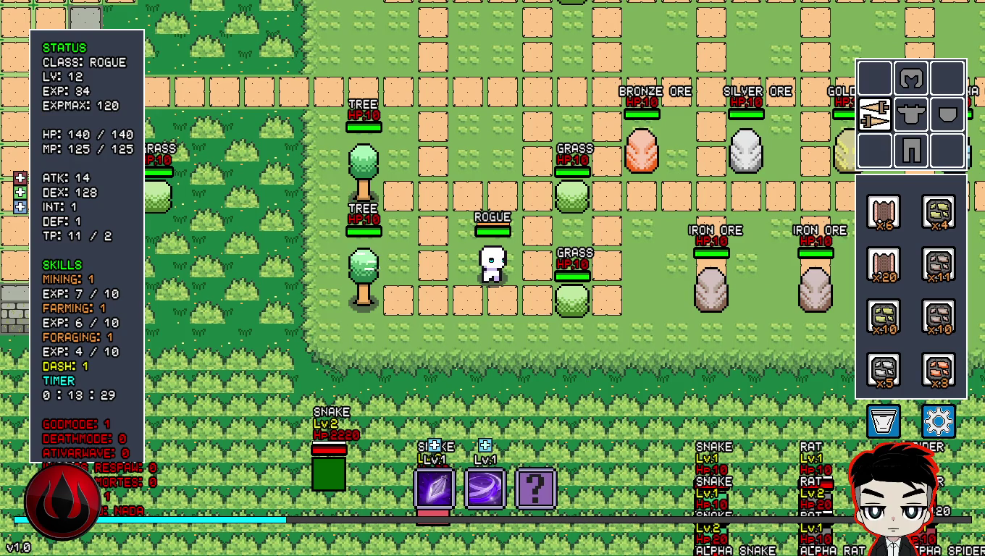
- Attack the lower grass, then break the bronze ore and mine the silver ore
key("d")
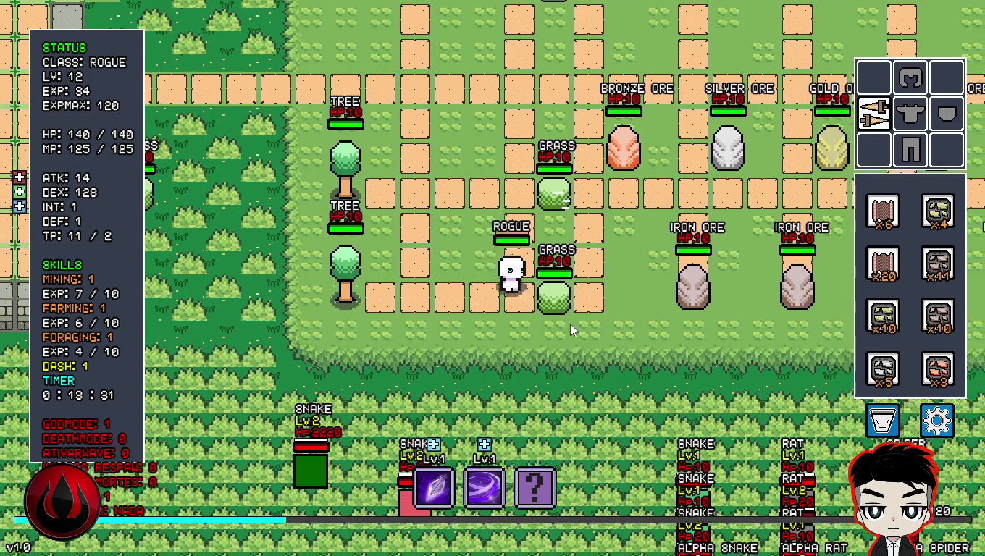
key("d")
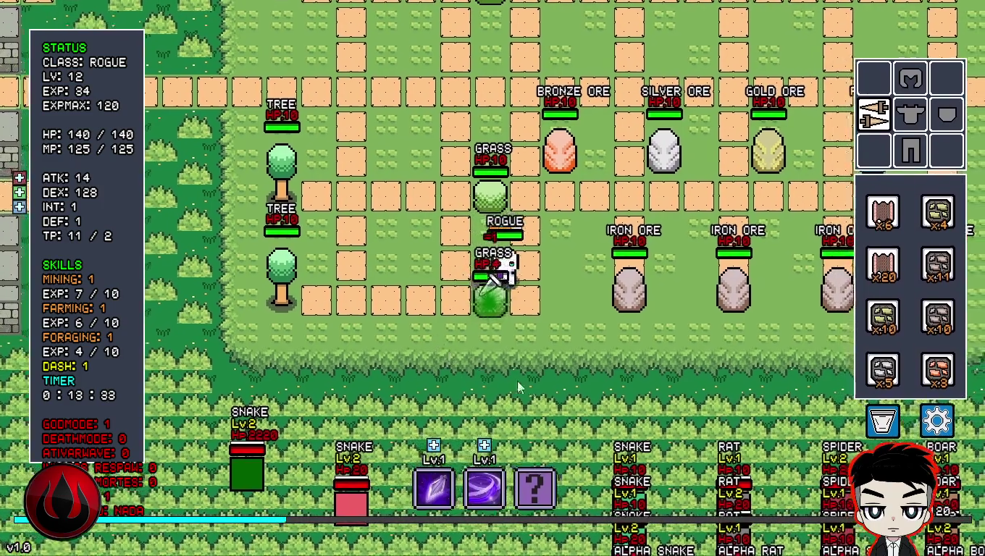
left_click(491, 337)
key("w")
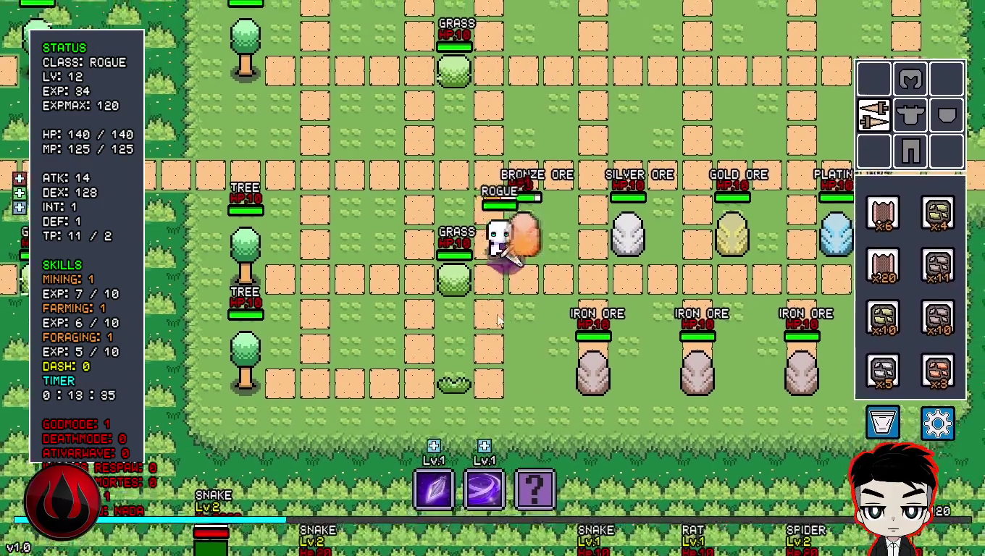
left_click(547, 313)
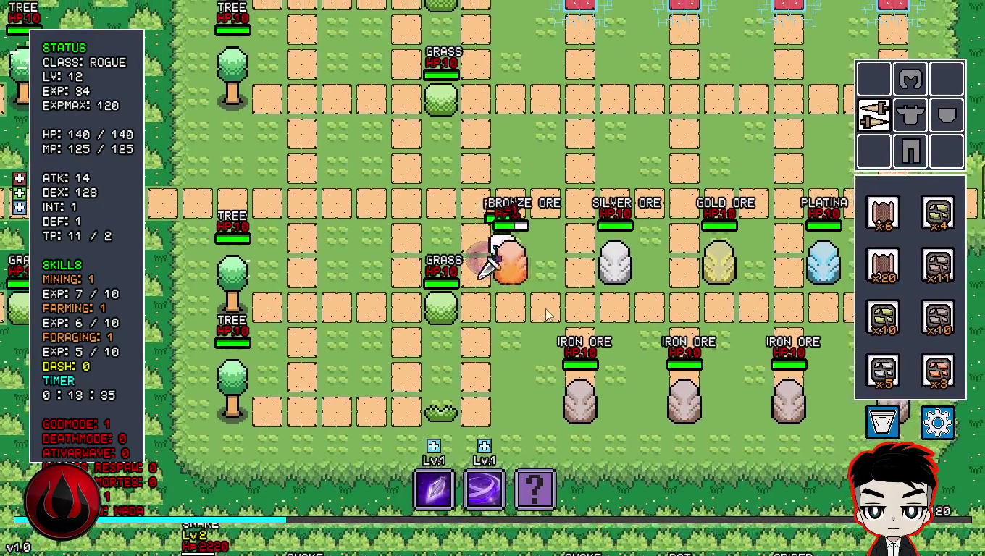
key("d")
left_click(573, 303)
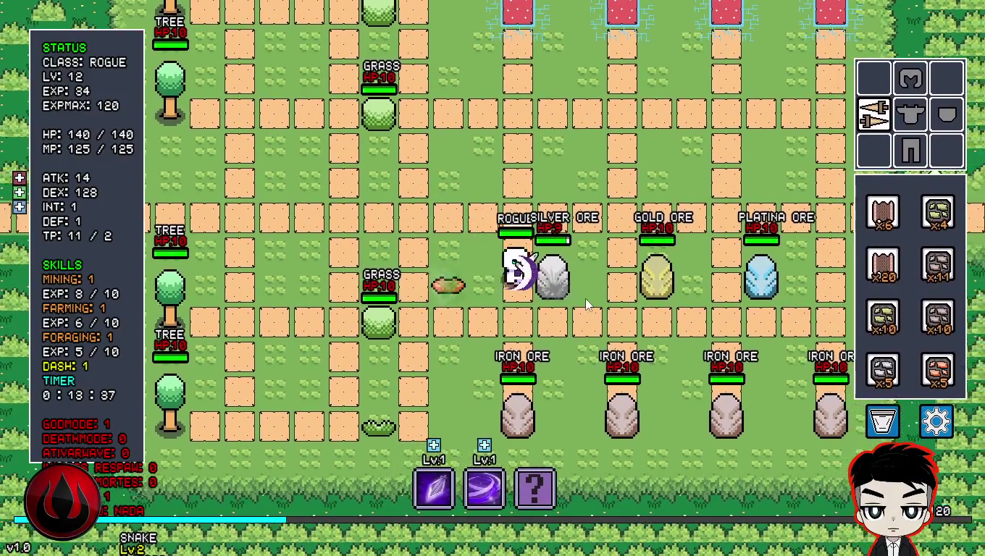
key("d")
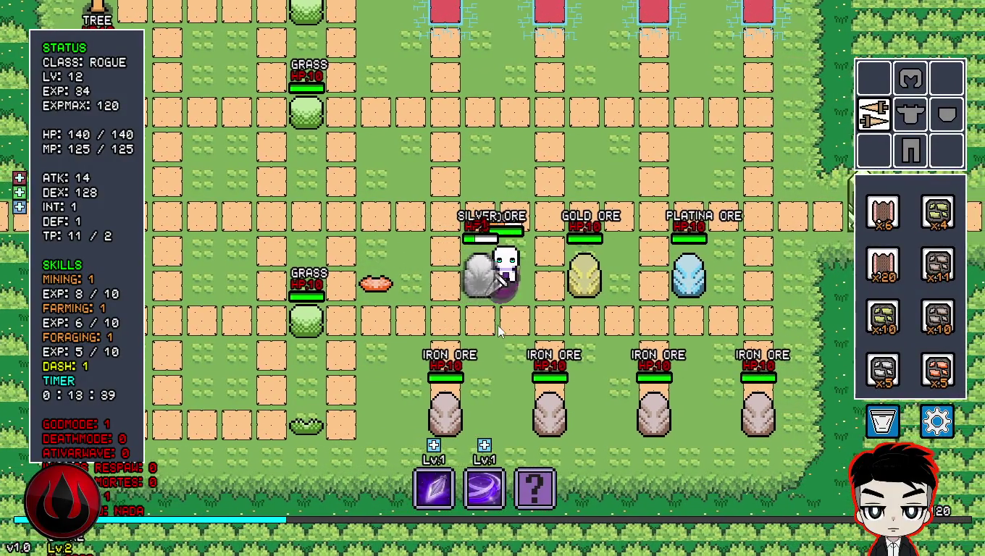
left_click(499, 330)
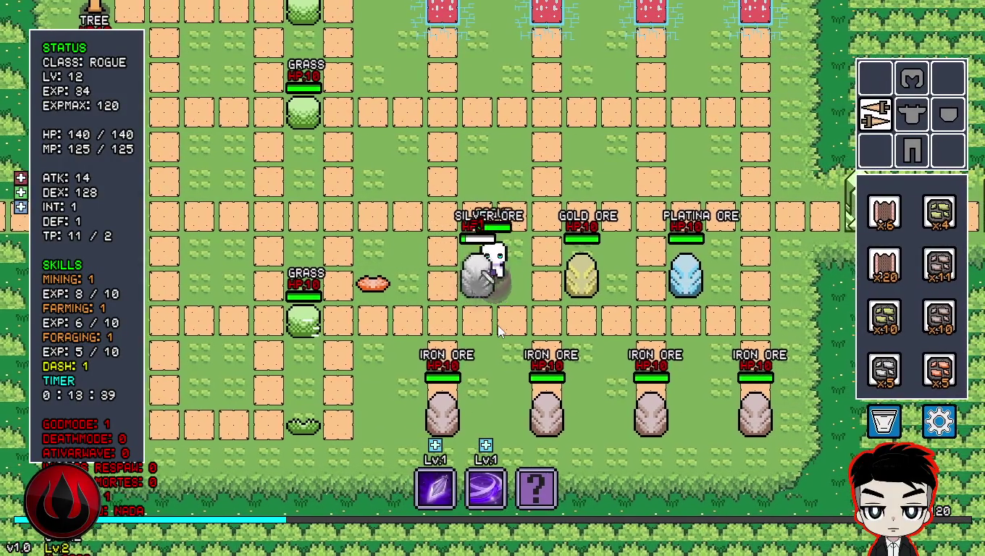
- Fire both purple skills at the iron ores and strike the next iron ore
key("s")
key("d")
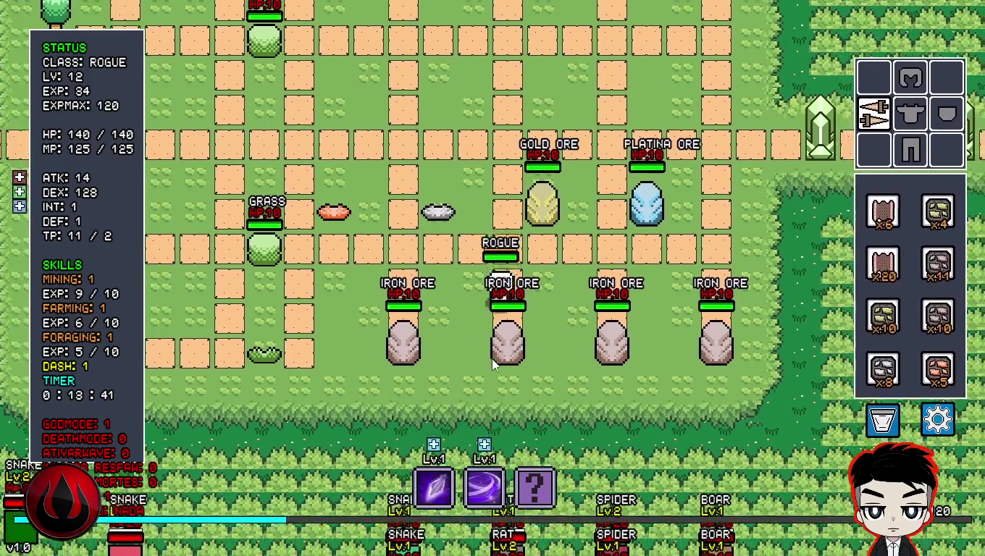
key("e")
key("s")
key("q")
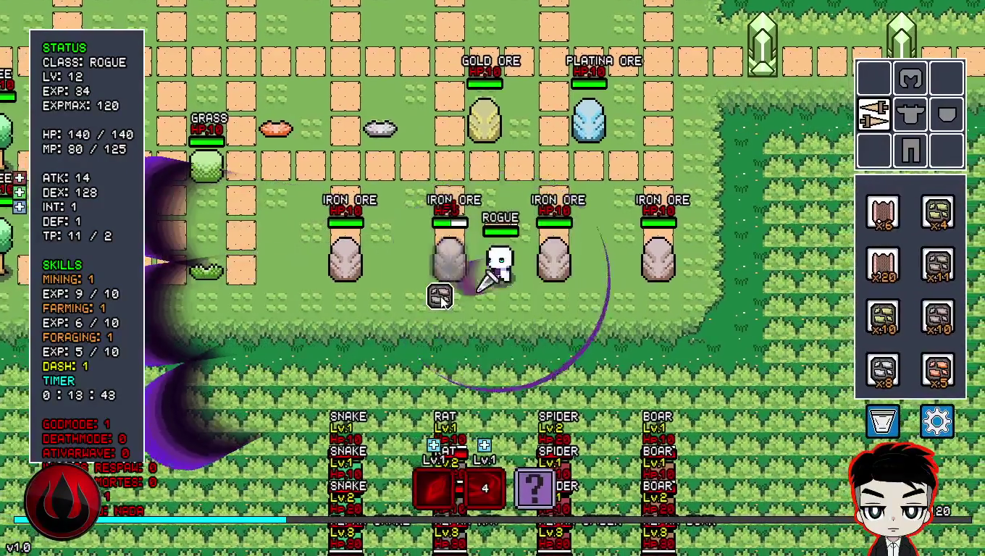
key("d")
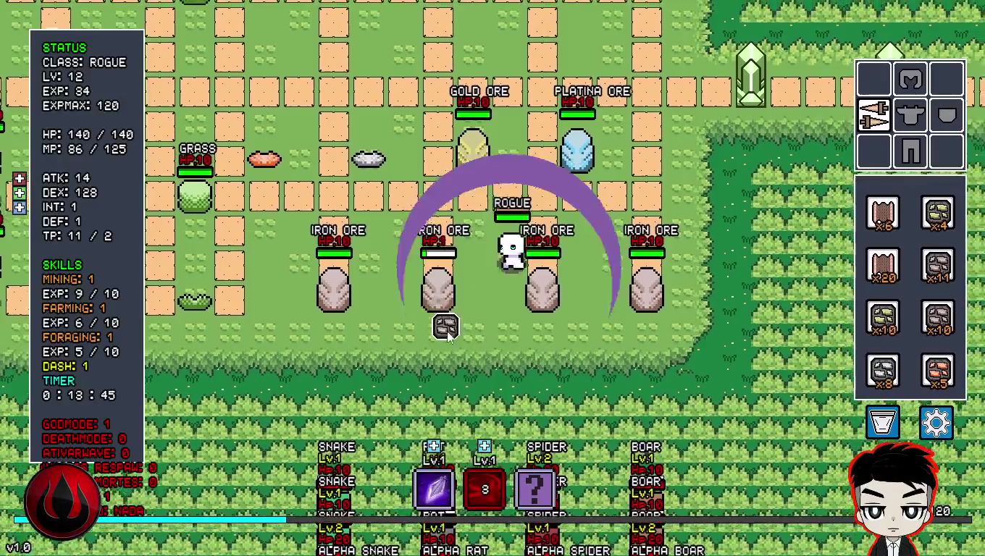
left_click(523, 330)
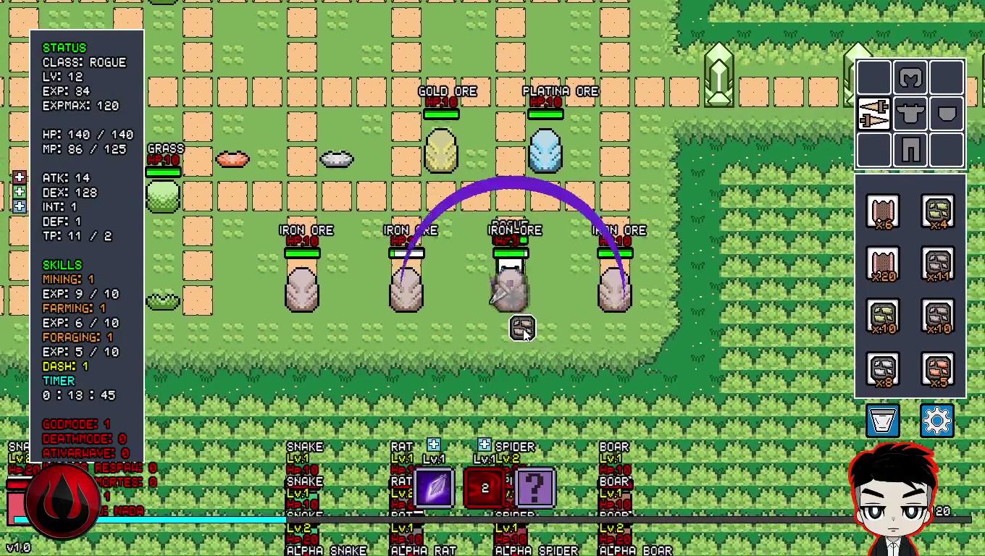
key("d")
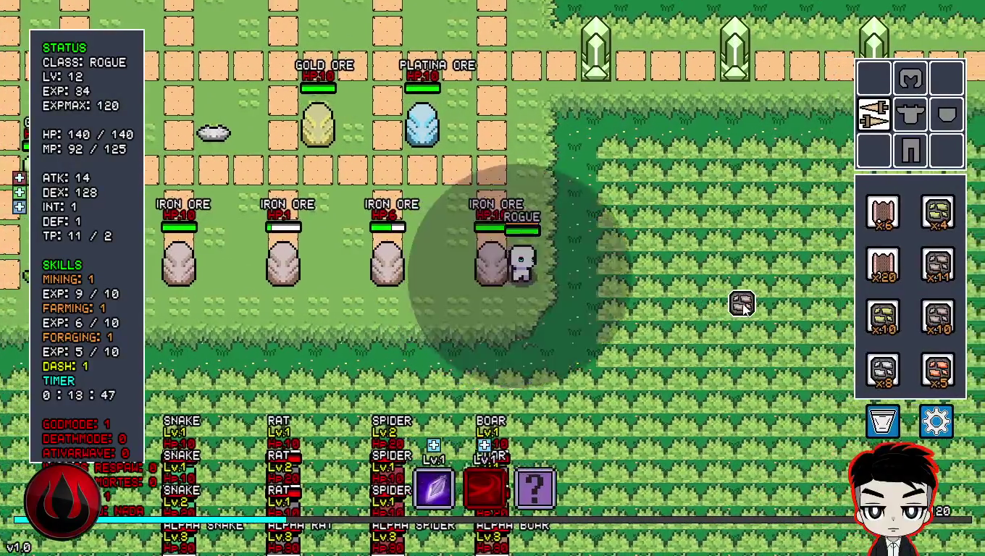
- Finish the iron ores with crescent slashes and the dark vortex skill
left_click(732, 307)
left_click(728, 306)
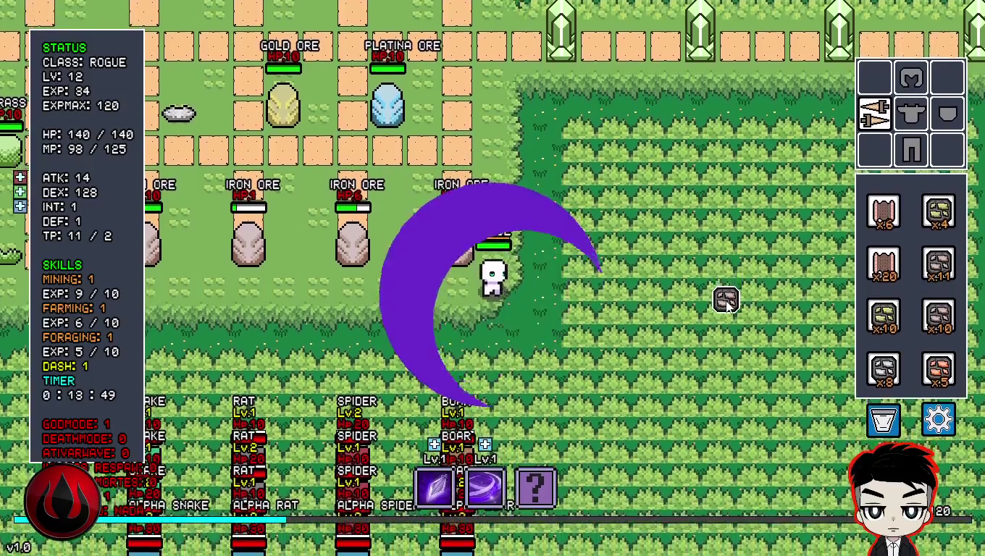
key("a")
left_click(548, 299)
left_click(917, 284)
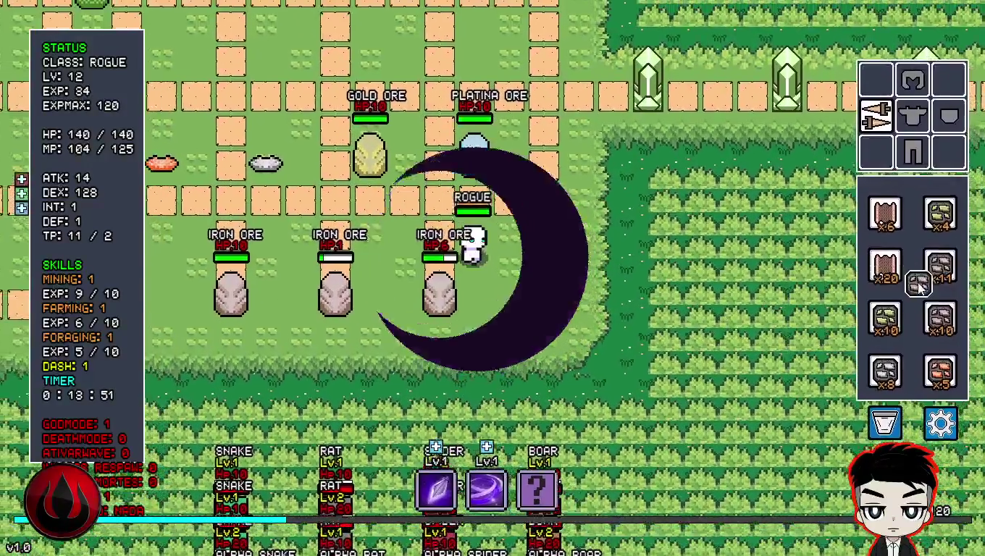
mouse_move(918, 284)
left_mouse_down()
mouse_move(887, 217)
mouse_move(887, 267)
mouse_move(945, 302)
left_mouse_up()
key("Down")
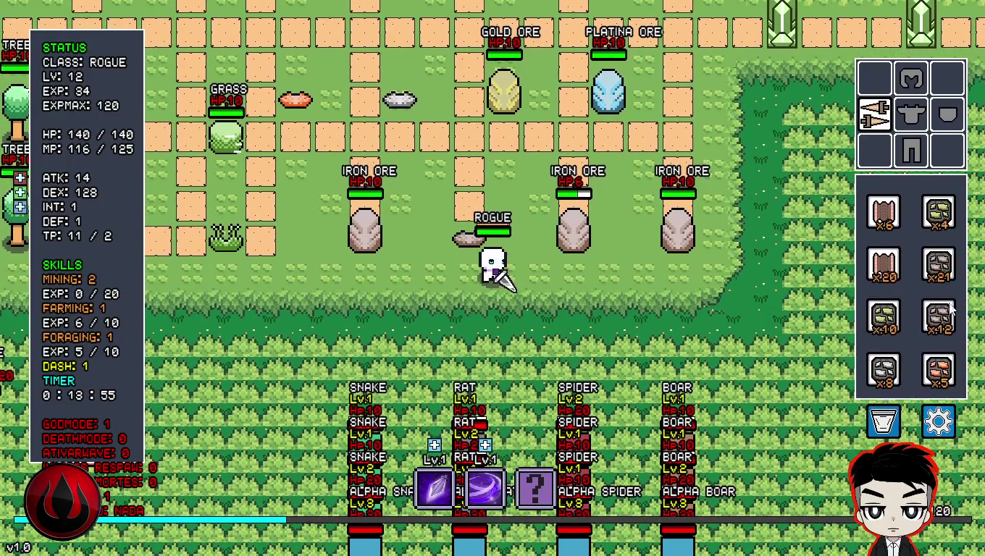
- Merge the Leather stacks into x26, regroup the gold ore stacks, then quit to the title screen
mouse_move(938, 264)
left_mouse_down()
mouse_move(934, 304)
mouse_move(902, 365)
mouse_move(938, 290)
mouse_move(939, 302)
mouse_move(936, 282)
mouse_move(940, 329)
mouse_move(939, 268)
mouse_move(938, 314)
left_mouse_up()
mouse_move(885, 212)
left_mouse_down()
mouse_move(883, 312)
mouse_move(920, 289)
mouse_move(896, 230)
mouse_move(954, 301)
mouse_move(902, 254)
mouse_move(917, 304)
mouse_move(883, 265)
left_mouse_up()
left_click_drag(942, 325, 883, 264)
left_click_drag(883, 315, 938, 315)
mouse_move(943, 217)
left_mouse_down()
mouse_move(943, 318)
mouse_move(902, 315)
mouse_move(916, 312)
left_mouse_up()
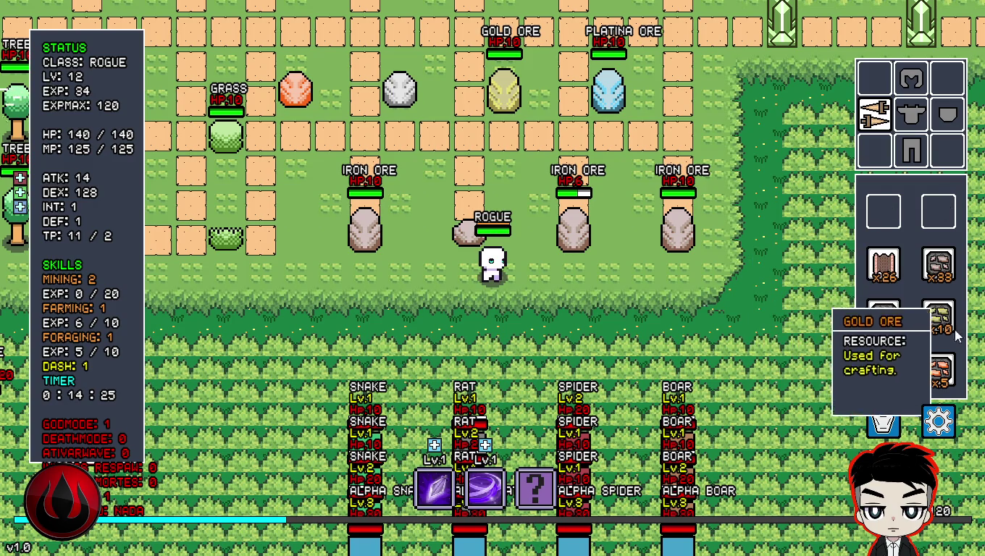
key("Escape")
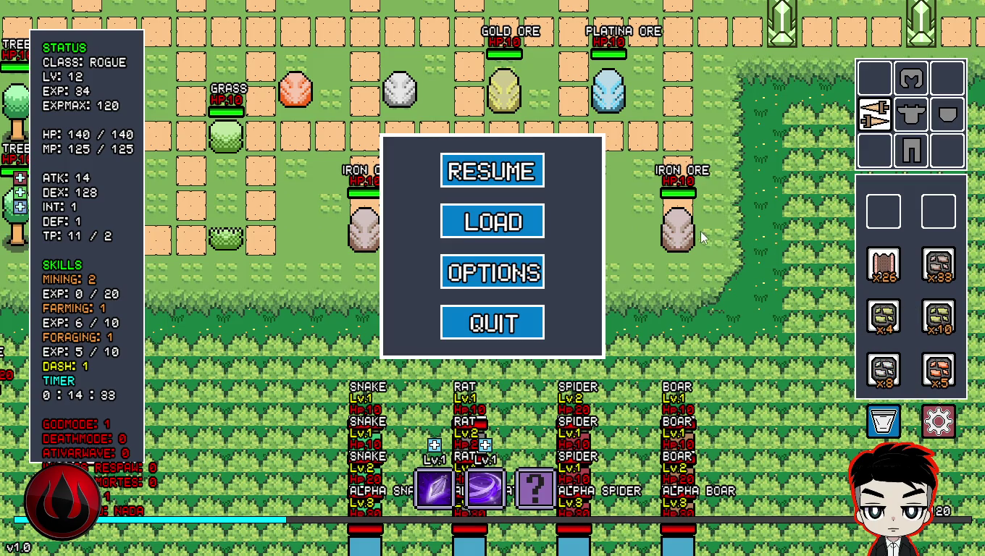
left_click(511, 322)
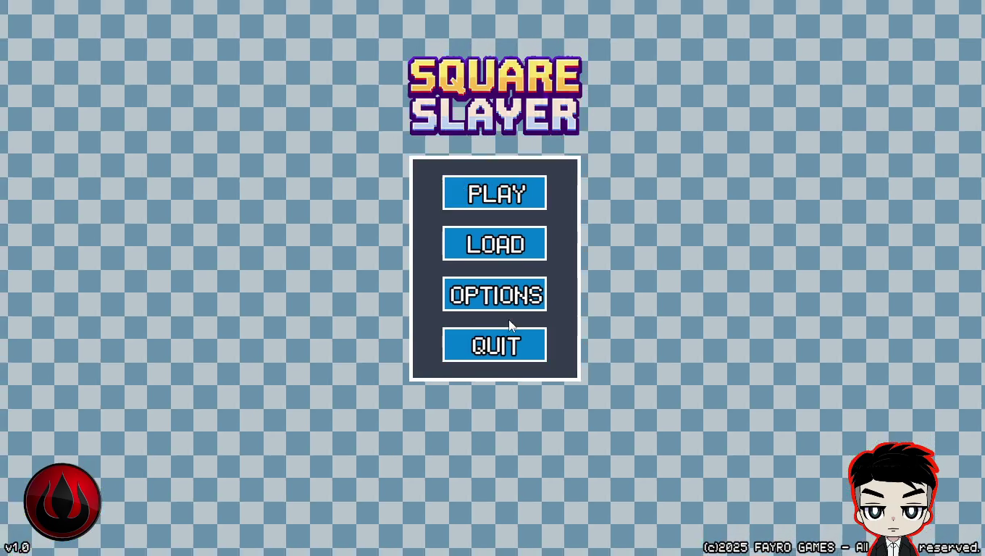
- Close the game, expand SLOTS BAG, and show obj_slot_6's inherited Left Pressed code maximized
left_click(507, 340)
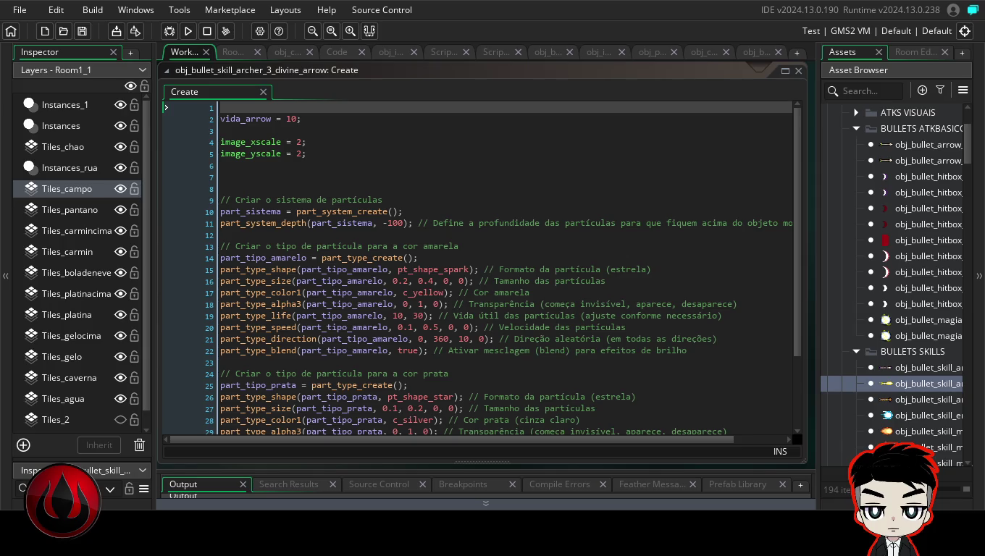
mouse_move(971, 137)
left_mouse_down()
mouse_move(968, 242)
mouse_move(968, 233)
left_mouse_up()
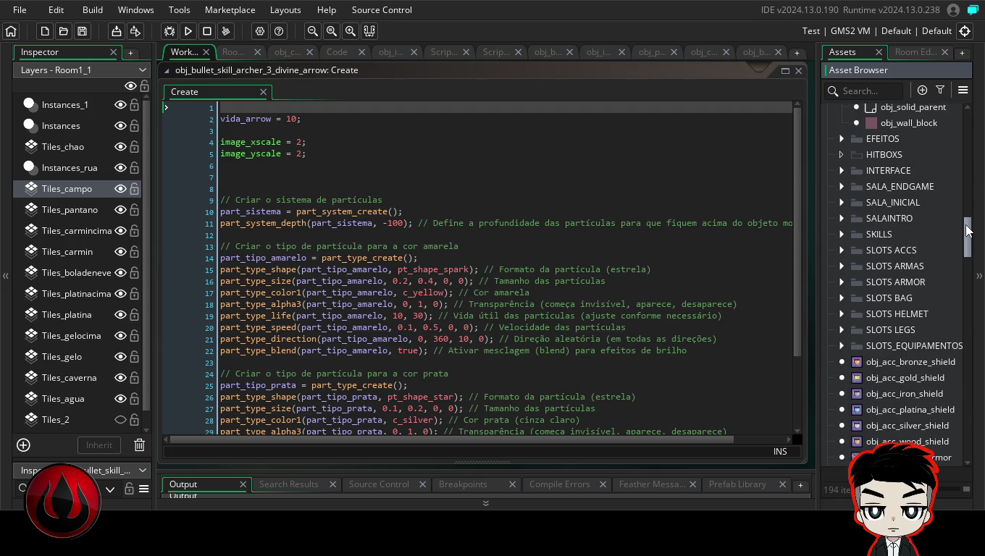
left_click(841, 299)
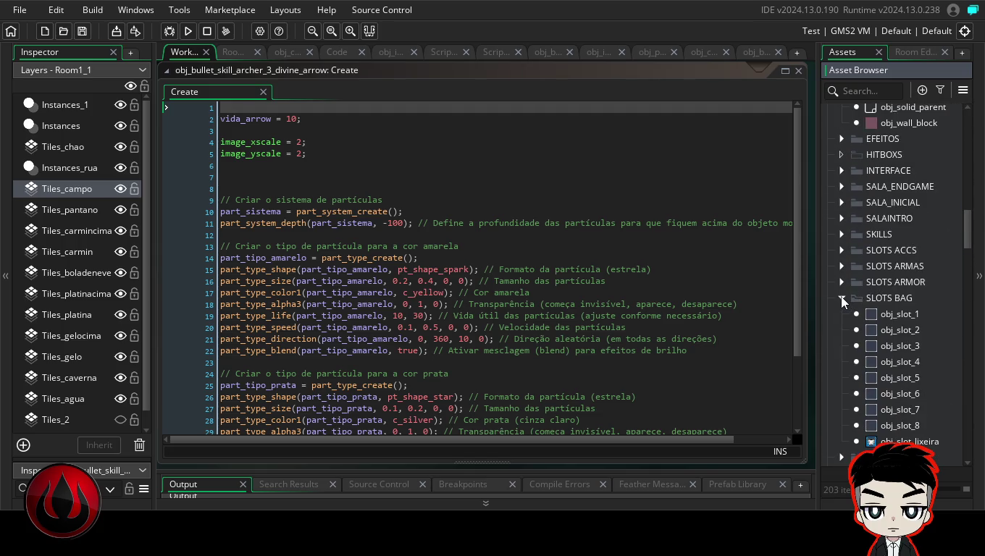
double_click(890, 393)
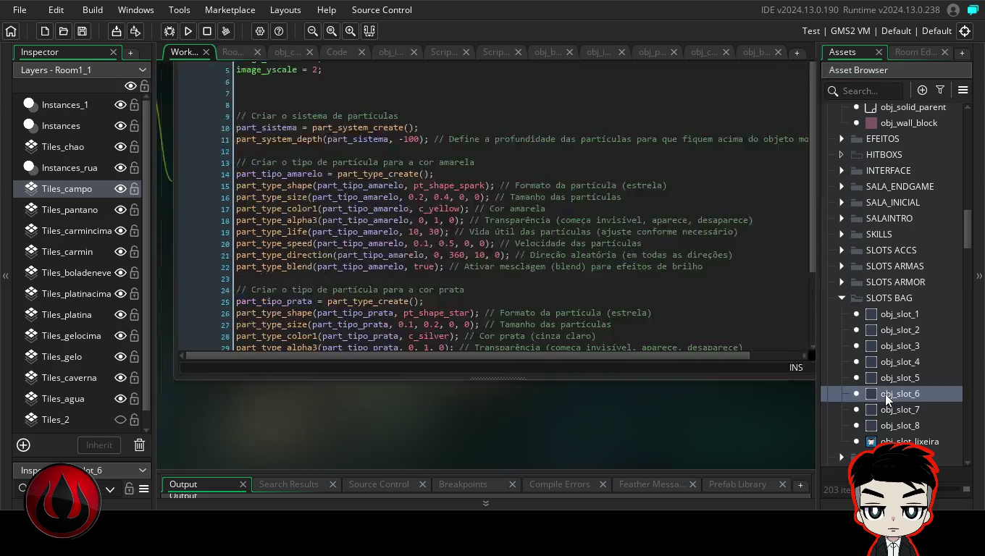
left_click(560, 292)
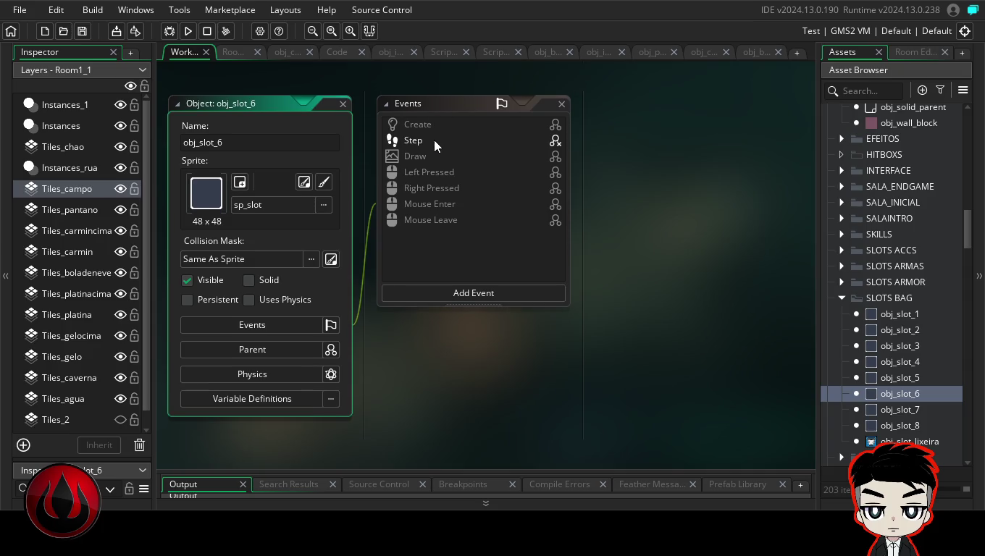
left_click(443, 175)
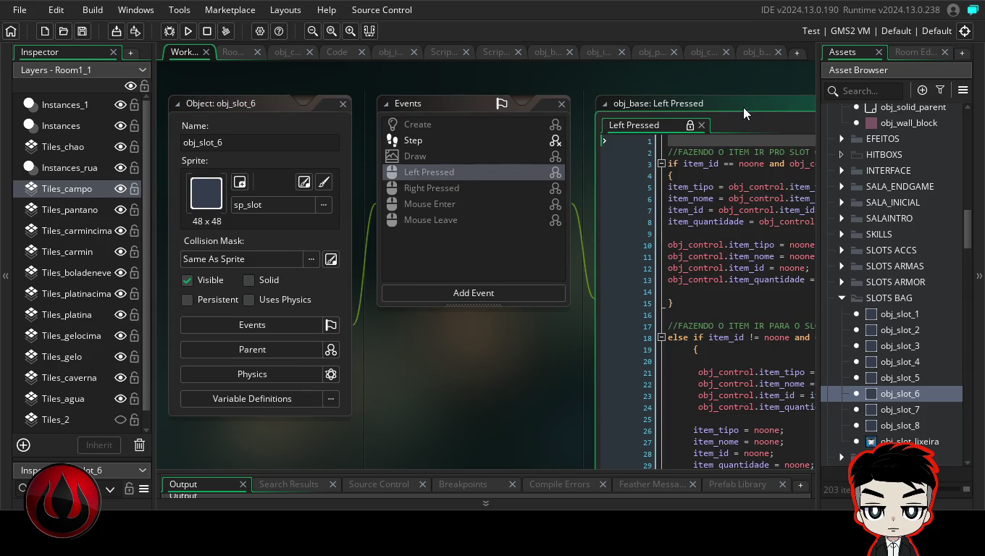
double_click(744, 108)
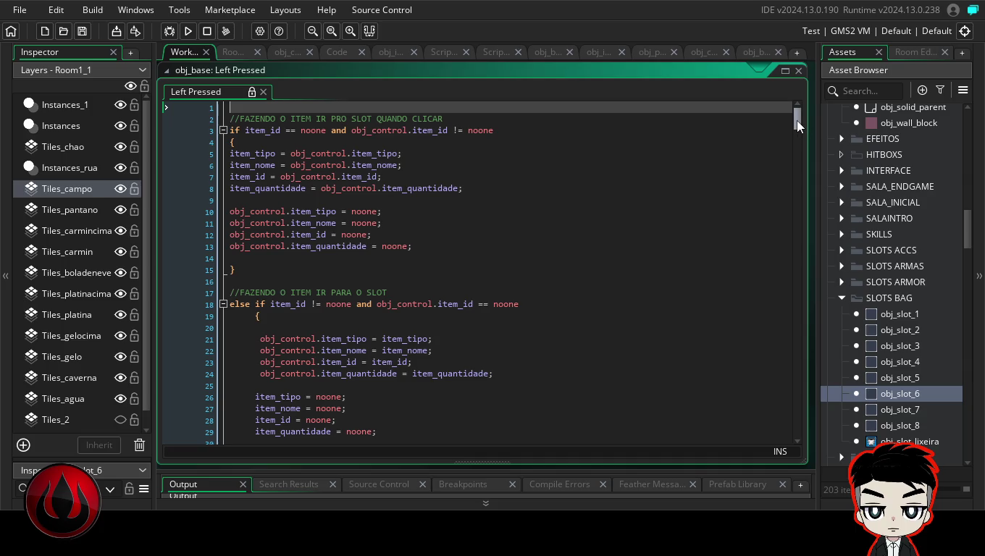
mouse_move(800, 125)
left_mouse_down()
mouse_move(800, 156)
mouse_move(800, 124)
left_mouse_up()
- Inspect obj_slot_7's Step and Left Pressed code maximized, comparing against obj_slot_6
double_click(900, 411)
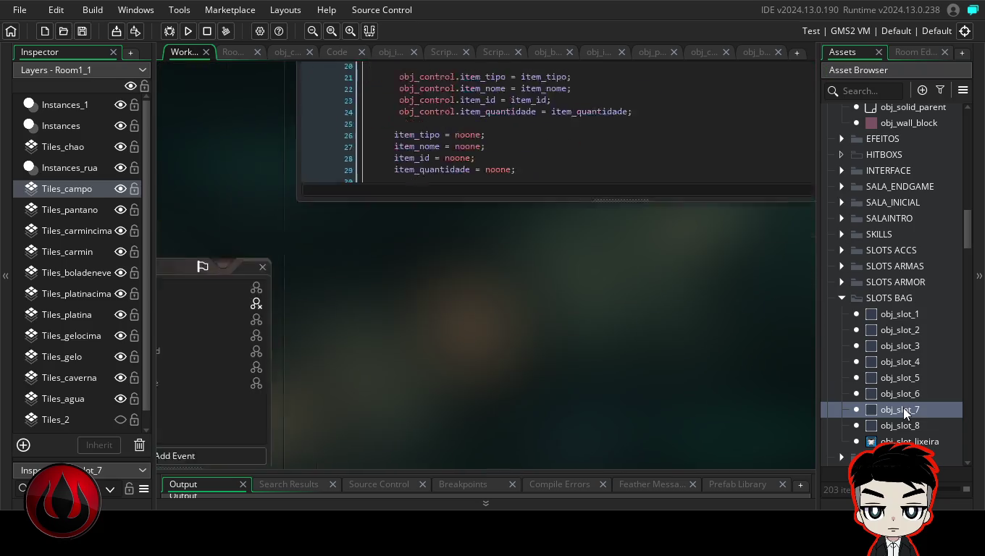
left_click(560, 292)
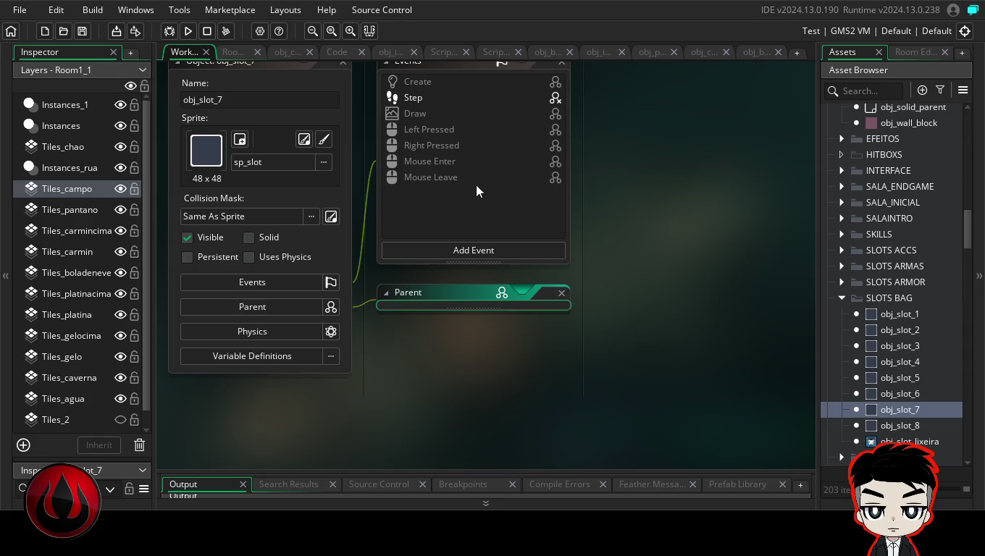
scroll(456, 178, "up", 2)
left_click(427, 141)
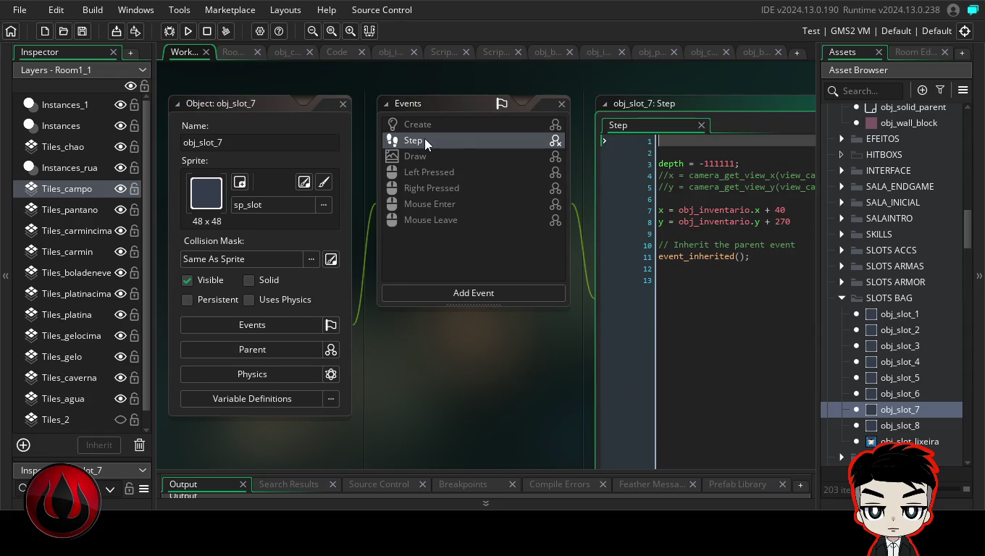
left_click(438, 174)
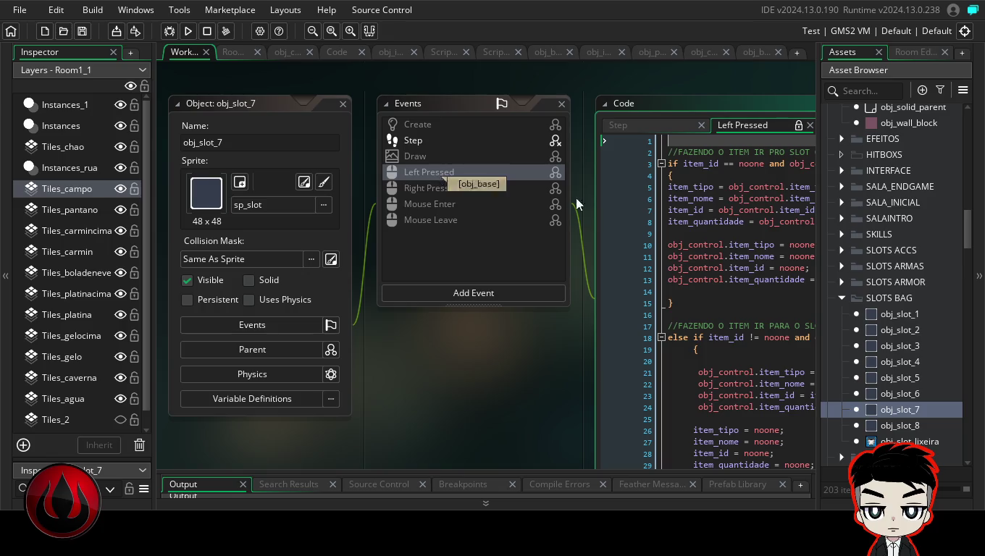
double_click(732, 105)
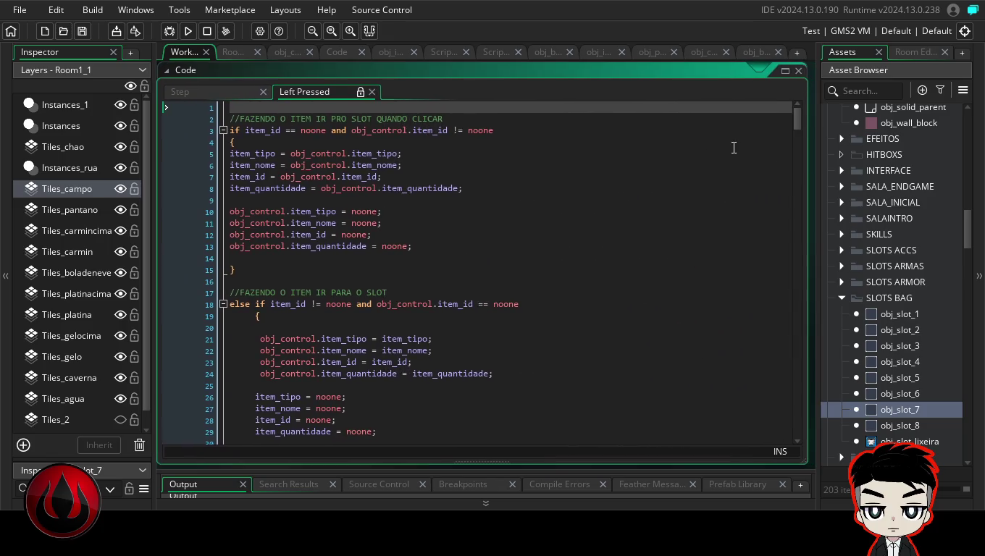
double_click(928, 395)
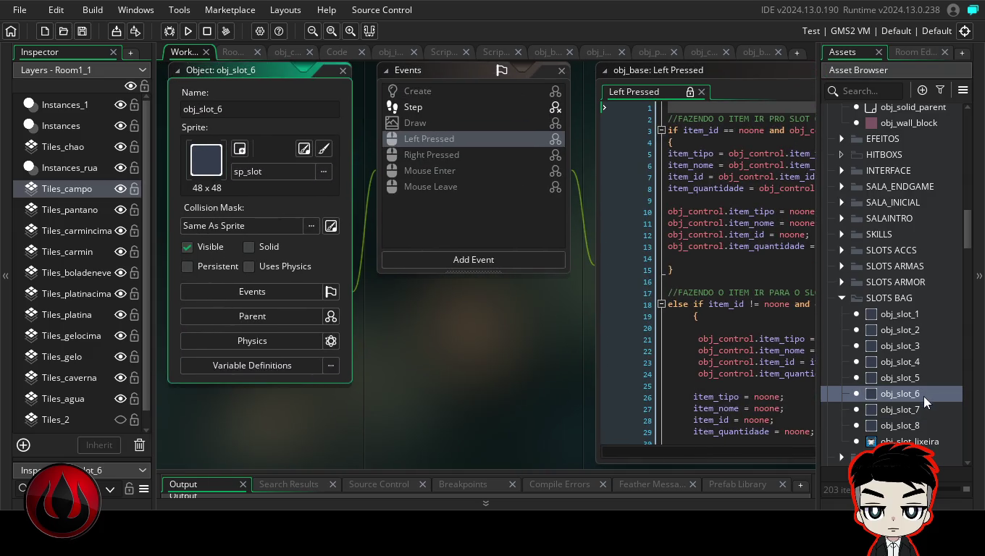
double_click(921, 411)
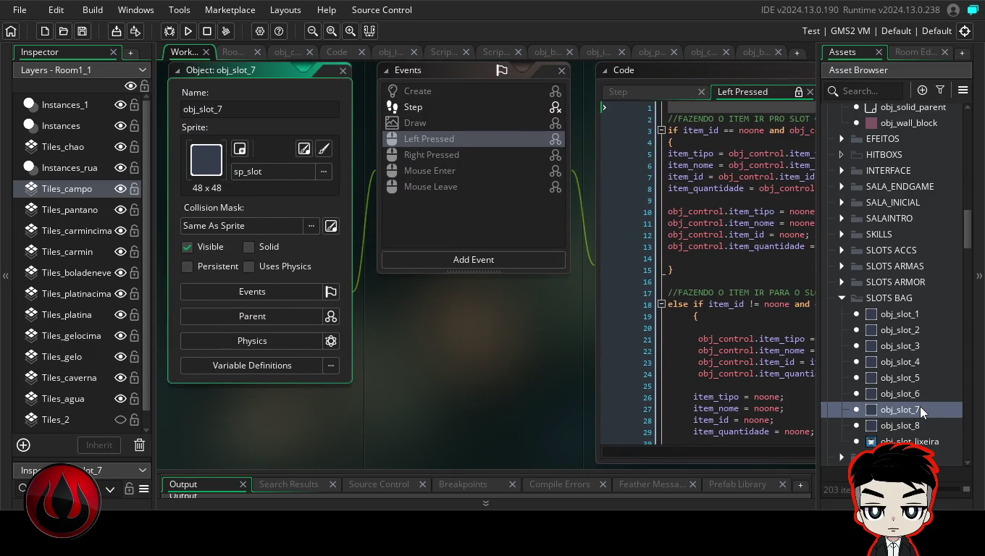
- Open obj_slot_5 and read the maximized obj_base Left Pressed stacking code
double_click(908, 378)
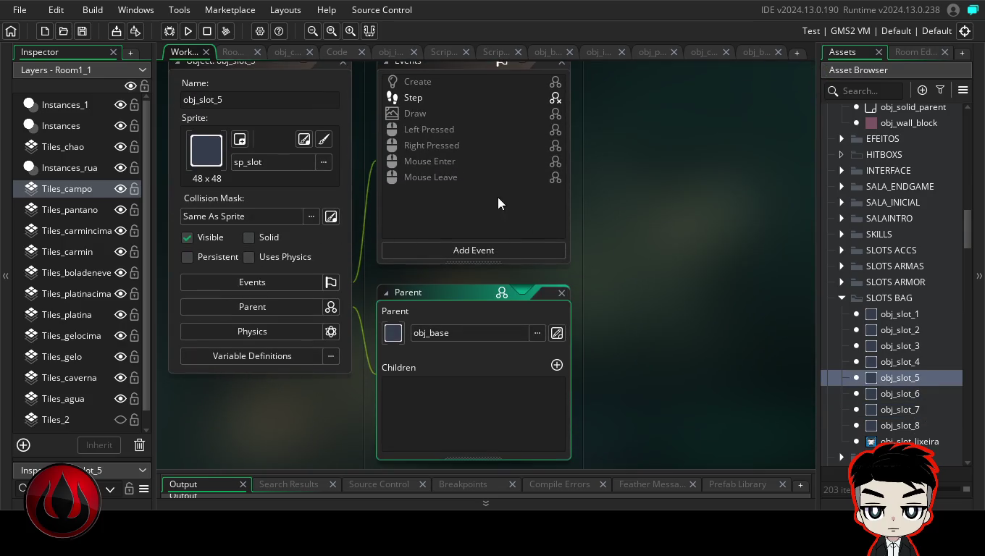
left_click(561, 292)
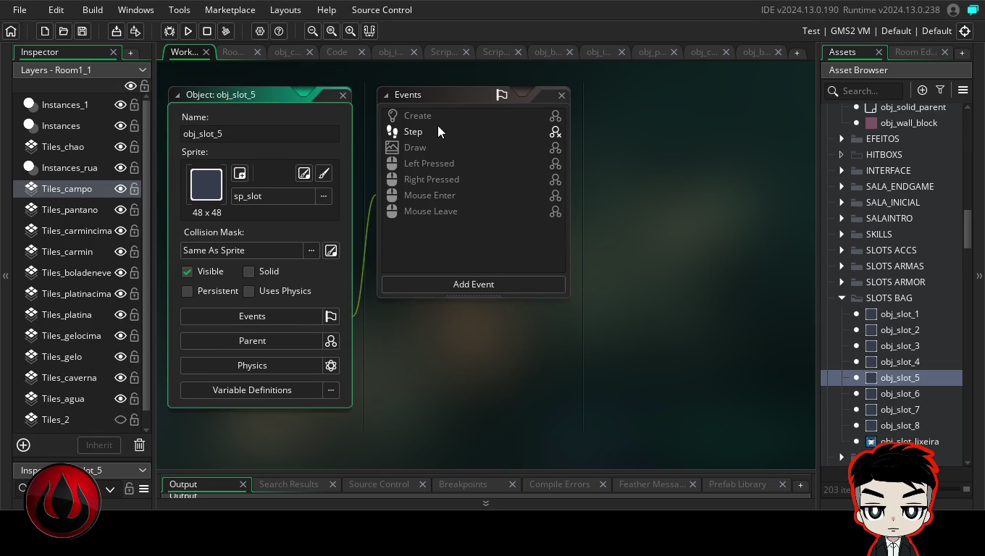
left_click(440, 173)
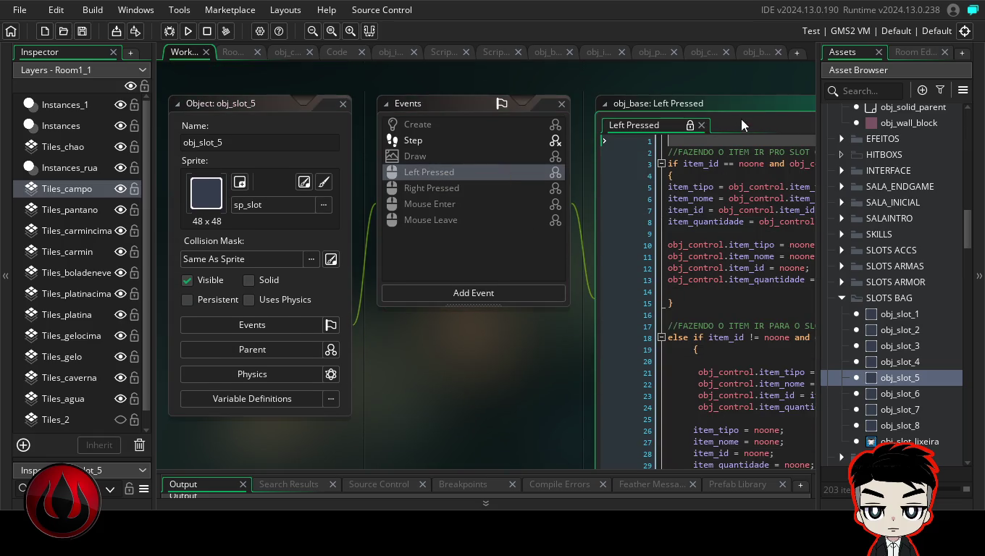
double_click(740, 108)
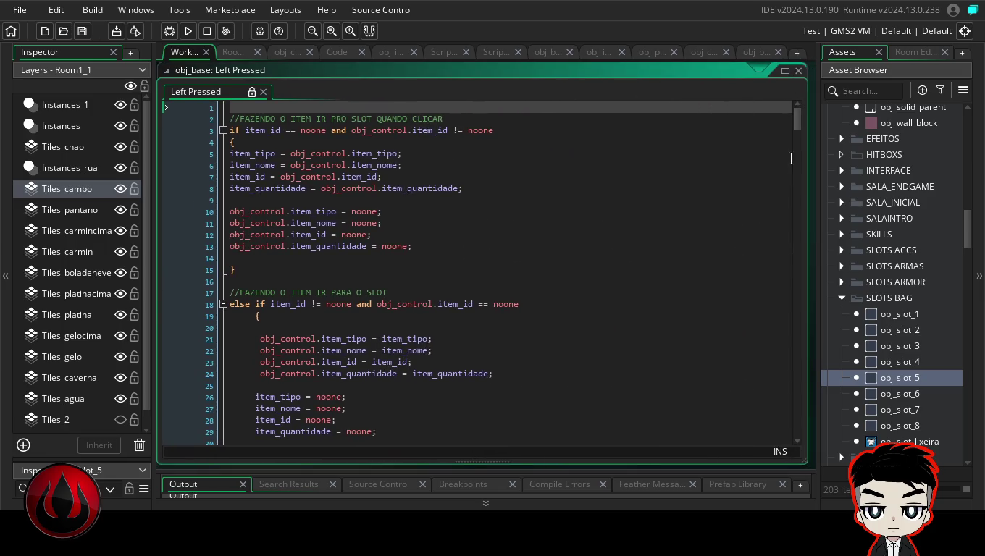
mouse_move(795, 123)
left_mouse_down()
mouse_move(796, 423)
mouse_move(797, 137)
mouse_move(809, 132)
left_mouse_up()
left_click_drag(808, 142, 806, 132)
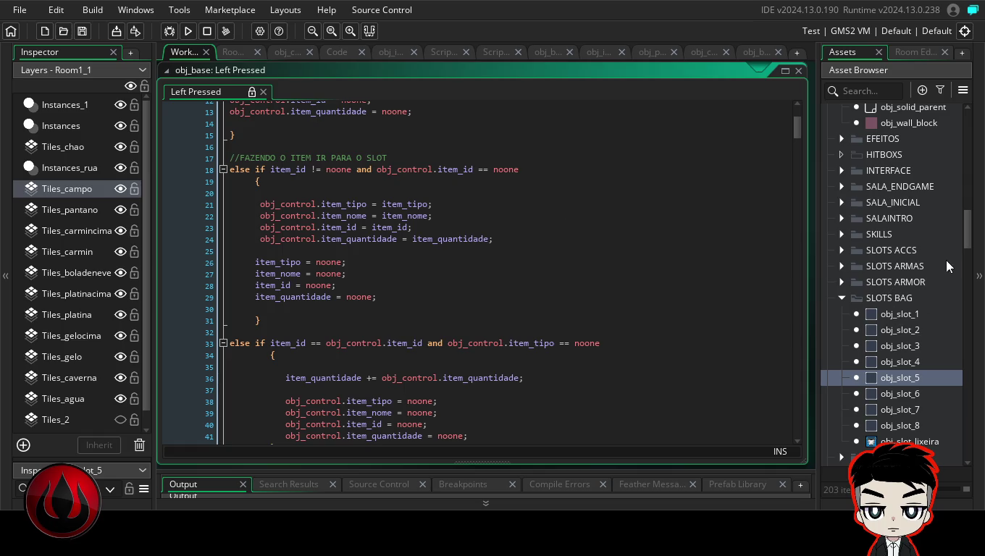
mouse_move(965, 235)
left_mouse_down()
mouse_move(966, 224)
mouse_move(970, 235)
left_mouse_up()
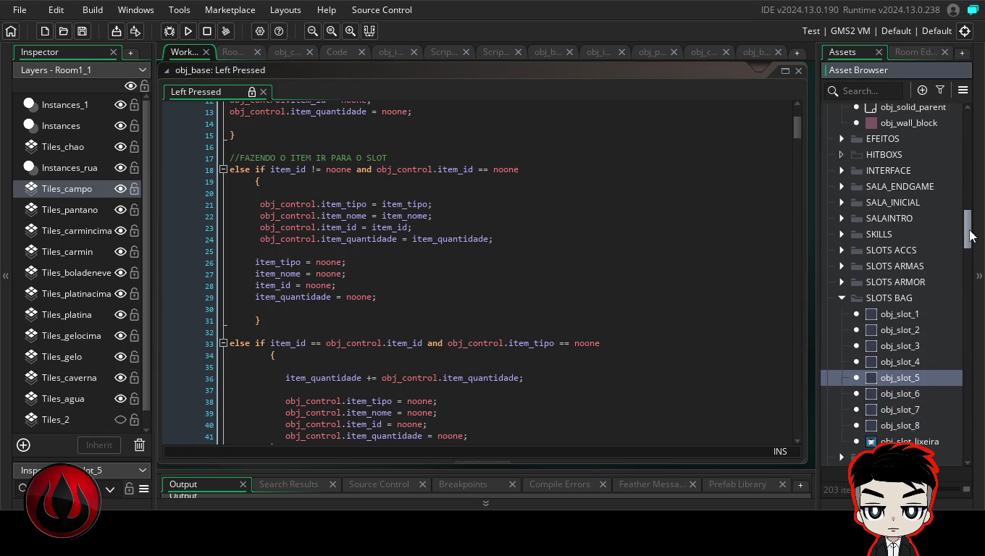
- Compare the Step position code of obj_slot_1 and obj_slot_2, then build and run the game
double_click(917, 314)
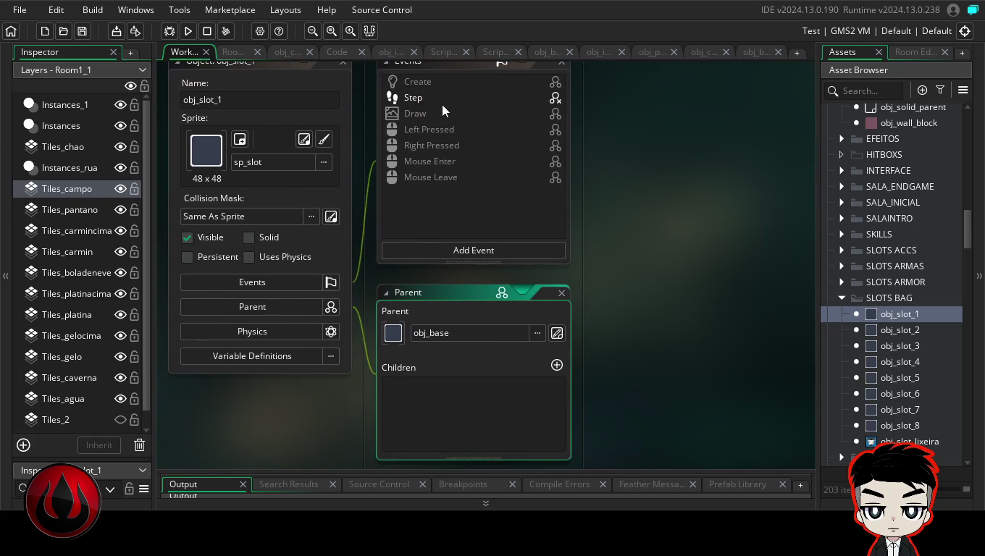
left_click(443, 98)
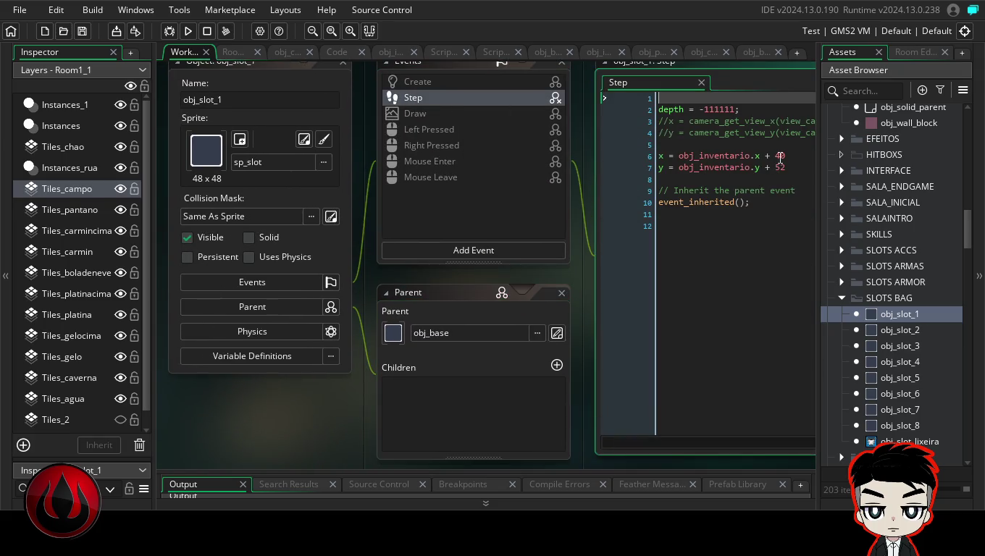
double_click(902, 331)
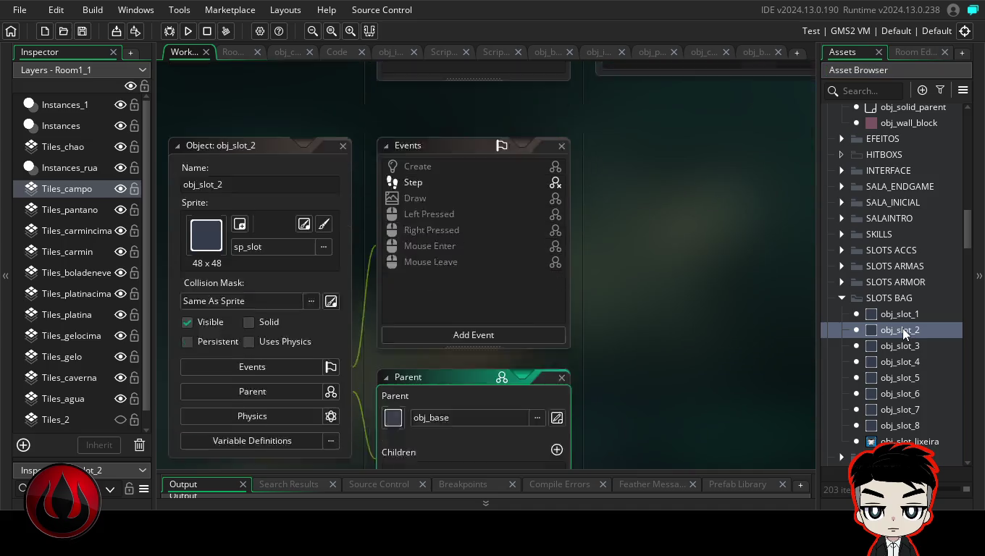
left_click(430, 102)
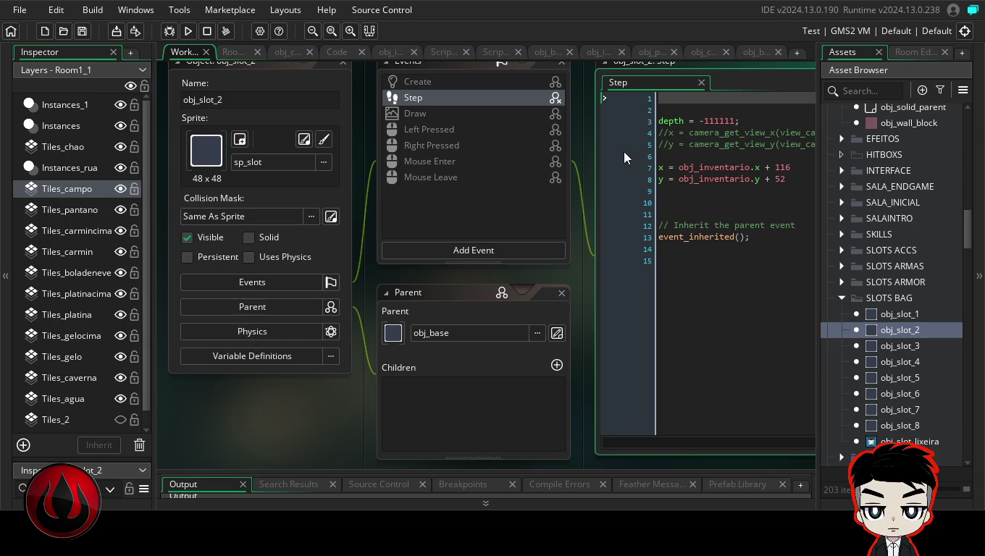
double_click(899, 314)
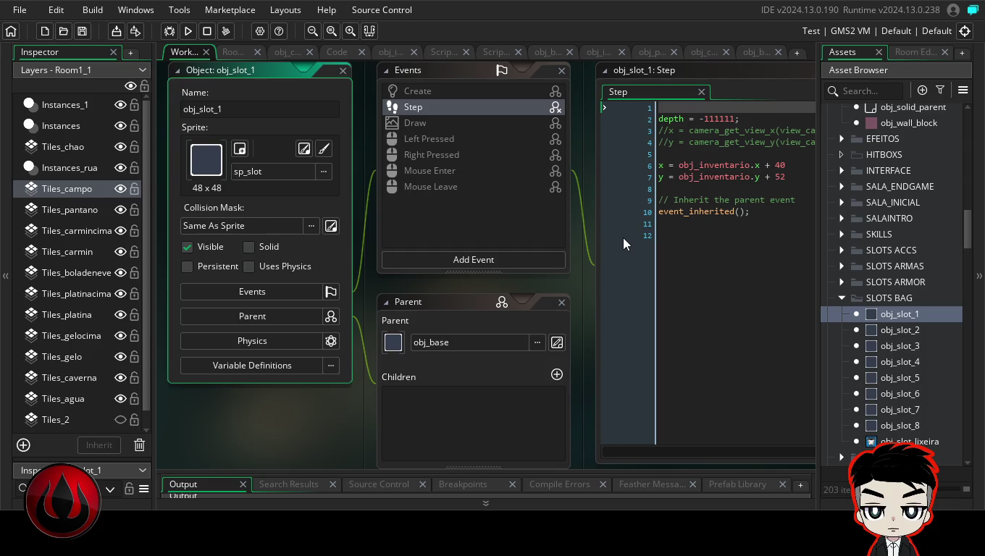
left_click(189, 32)
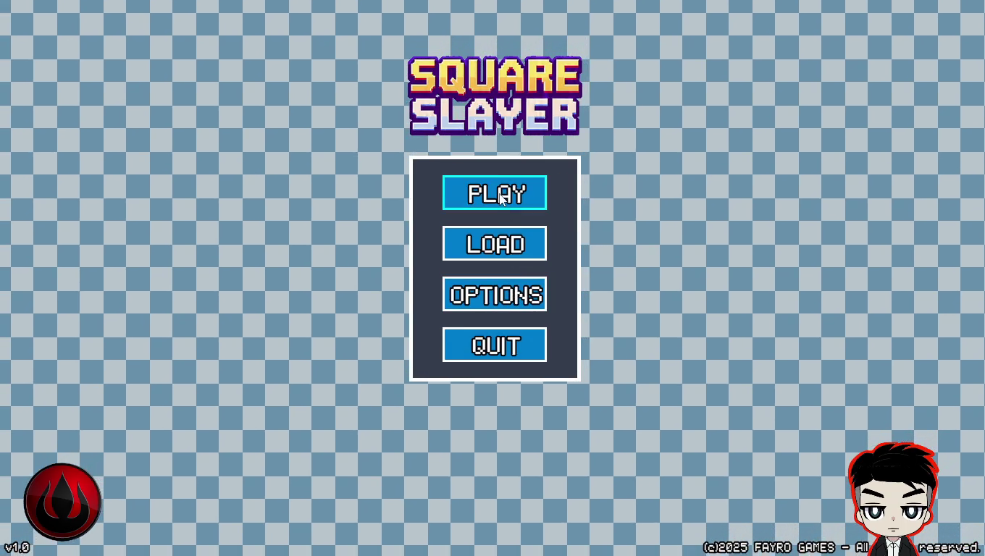
- Start a new game, spawn two x10 stacks in god mode and merge them into x20
left_click(500, 199)
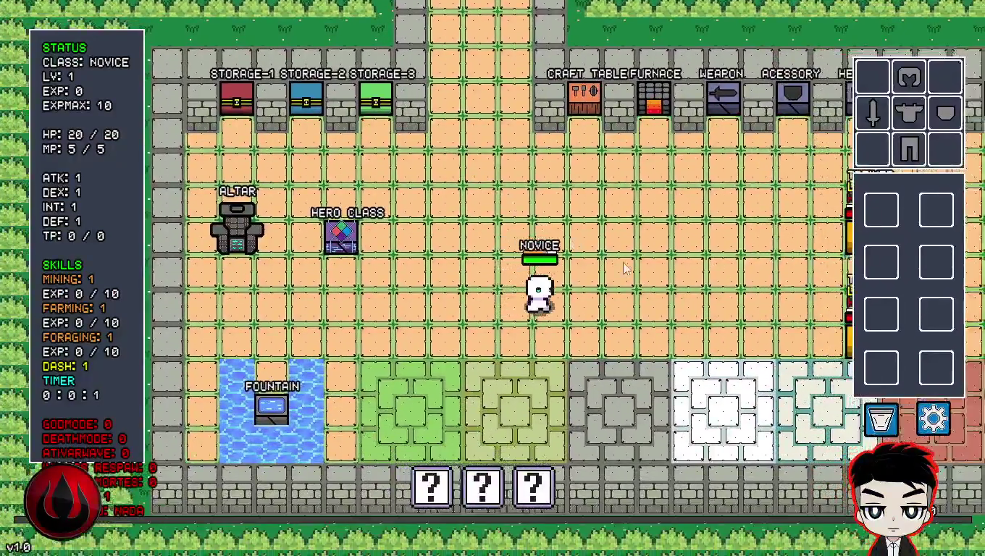
key("d")
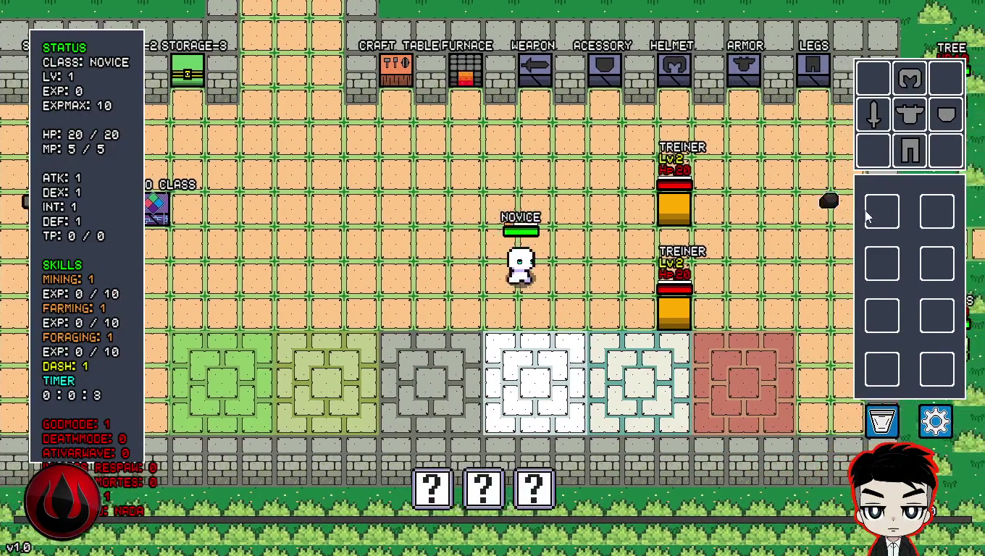
key("d")
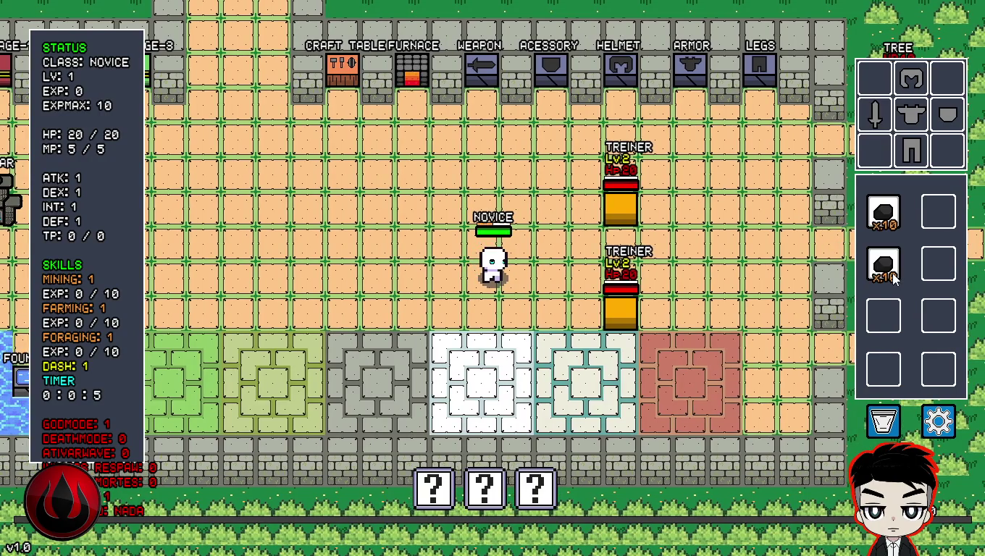
left_click_drag(885, 237, 883, 216)
left_click_drag(878, 258, 881, 262)
mouse_move(883, 212)
left_mouse_down()
mouse_move(939, 211)
mouse_move(883, 264)
left_mouse_up()
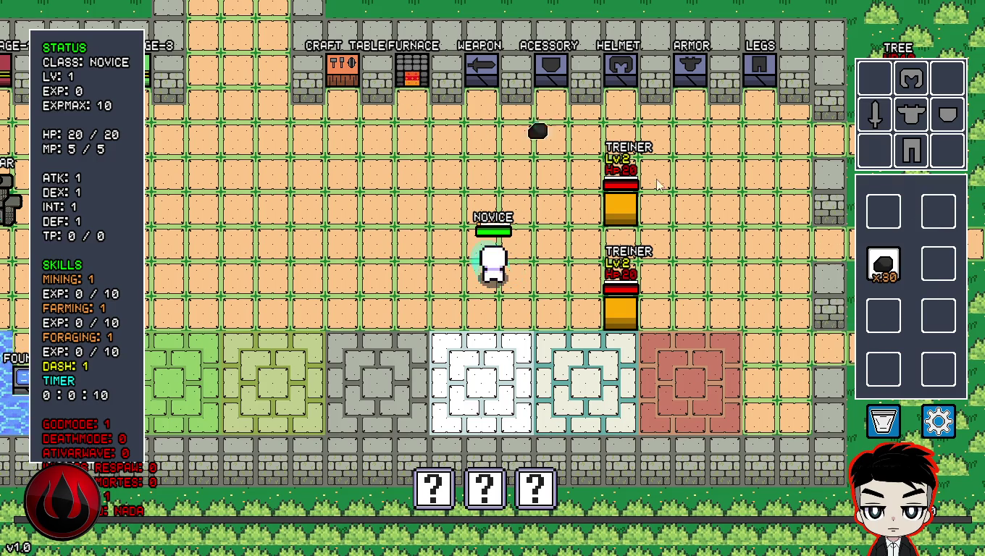
- Merge loose coal into bag stacks, growing it through x50, x60 and x80 to x100
mouse_move(882, 315)
left_mouse_down()
mouse_move(883, 263)
mouse_move(933, 265)
left_mouse_up()
left_click_drag(888, 319, 936, 264)
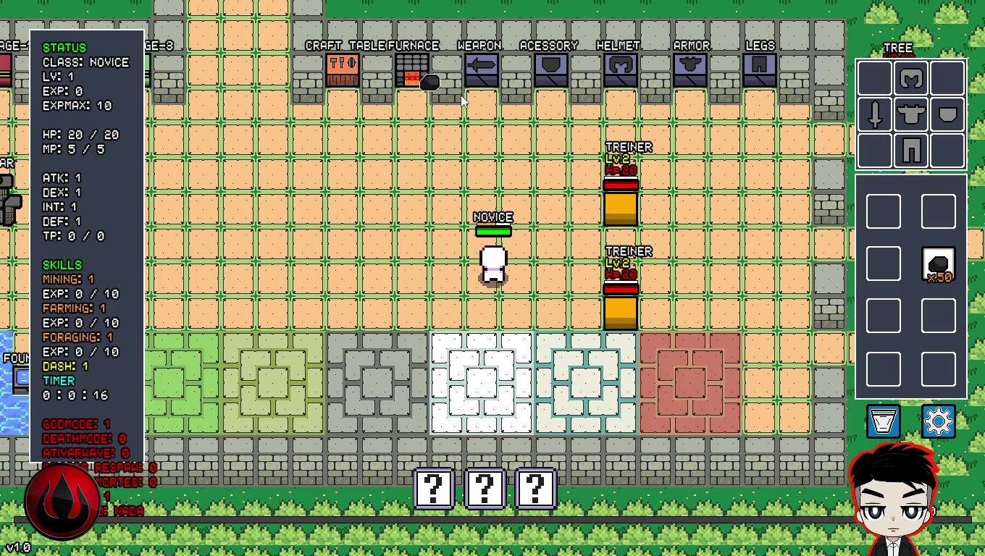
mouse_move(938, 264)
left_mouse_down()
mouse_move(884, 314)
mouse_move(937, 316)
left_mouse_up()
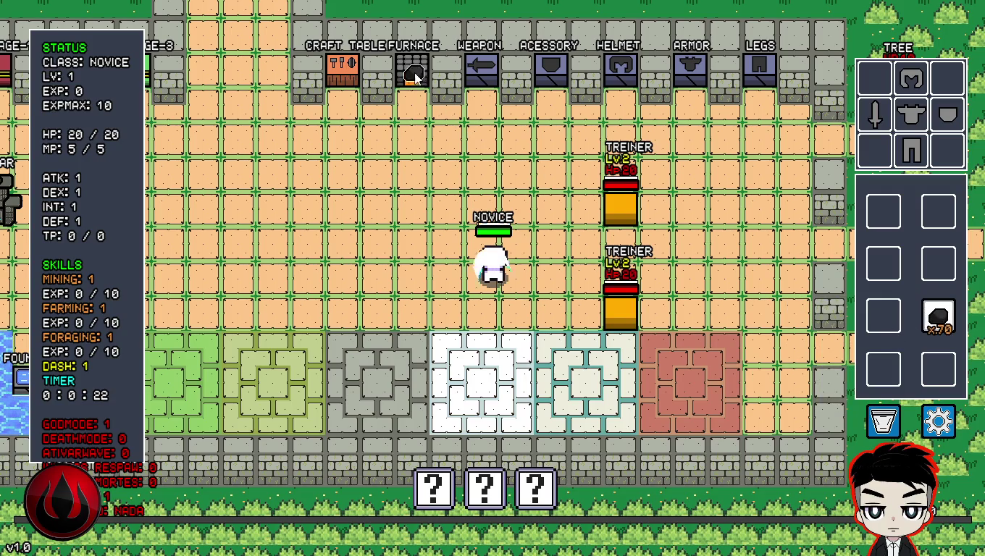
mouse_move(888, 327)
left_mouse_down()
mouse_move(937, 316)
mouse_move(886, 318)
mouse_move(936, 322)
left_mouse_up()
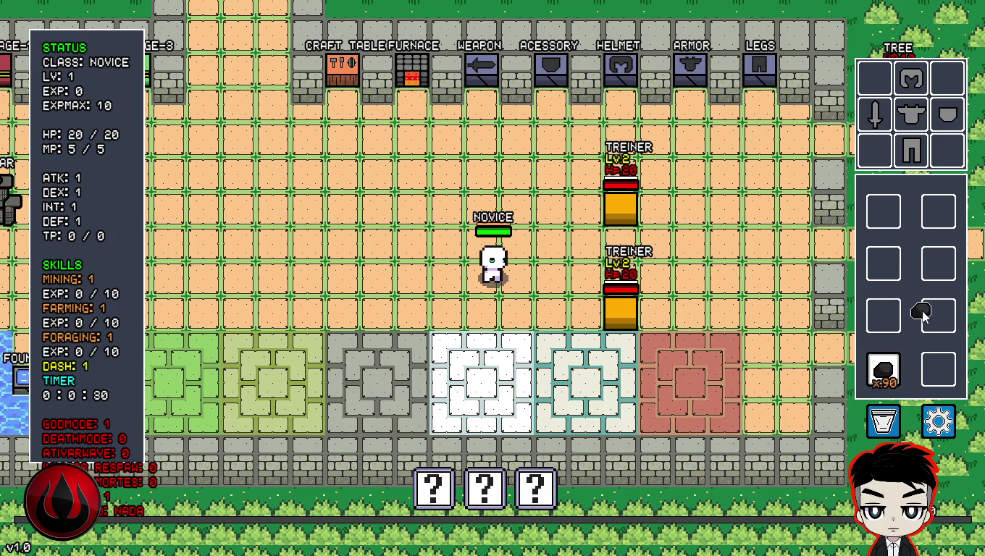
mouse_move(881, 365)
left_mouse_down()
mouse_move(935, 315)
mouse_move(939, 369)
left_mouse_up()
- Walk right over the dropped coal and on to collect the grass
key("d")
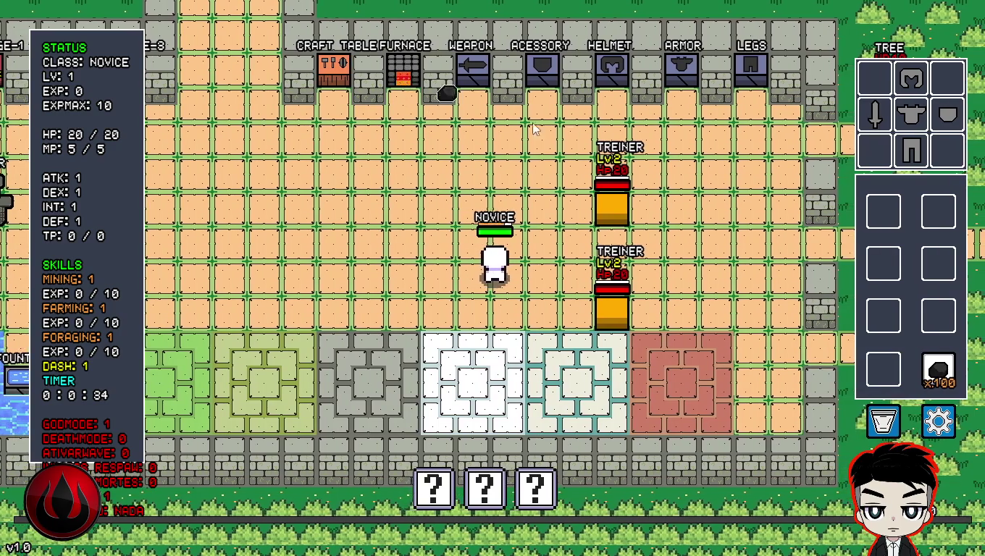
key("w")
key("d")
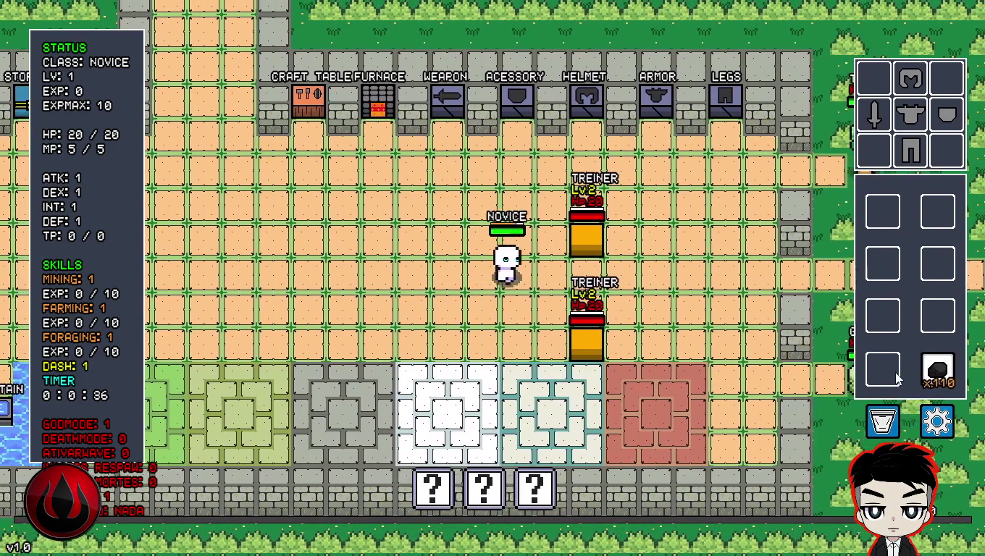
key("d")
mouse_move(937, 369)
left_mouse_down()
mouse_move(937, 316)
mouse_move(938, 368)
left_mouse_up()
key("d")
mouse_move(881, 317)
left_mouse_down()
mouse_move(936, 318)
mouse_move(889, 346)
mouse_move(863, 379)
mouse_move(861, 330)
mouse_move(879, 364)
mouse_move(928, 319)
left_mouse_up()
key("d")
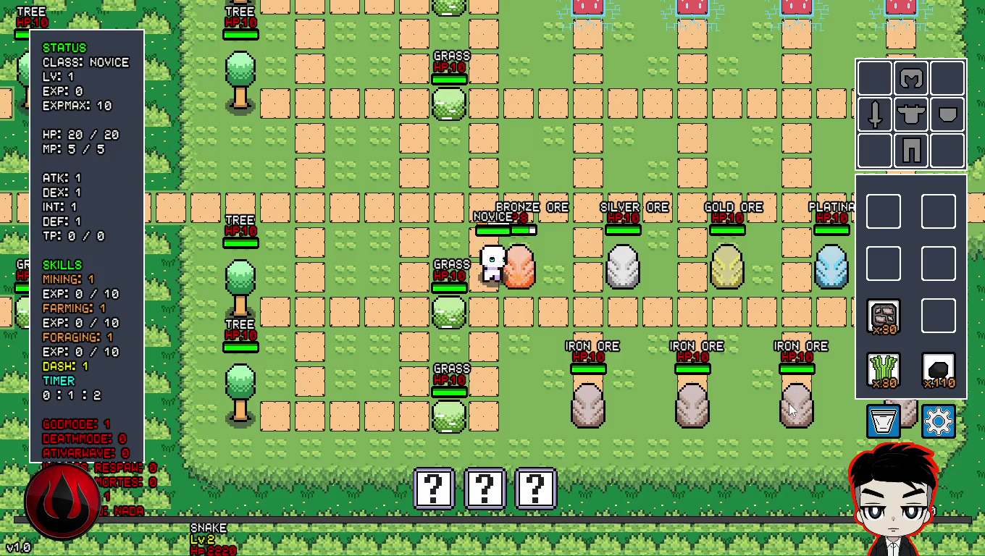
- Merge the stone stack into x50, strike the Gold and Platina Ores, and bag the platina ore
key("d")
mouse_move(884, 316)
left_mouse_down()
mouse_move(914, 293)
mouse_move(938, 316)
mouse_move(884, 265)
left_mouse_up()
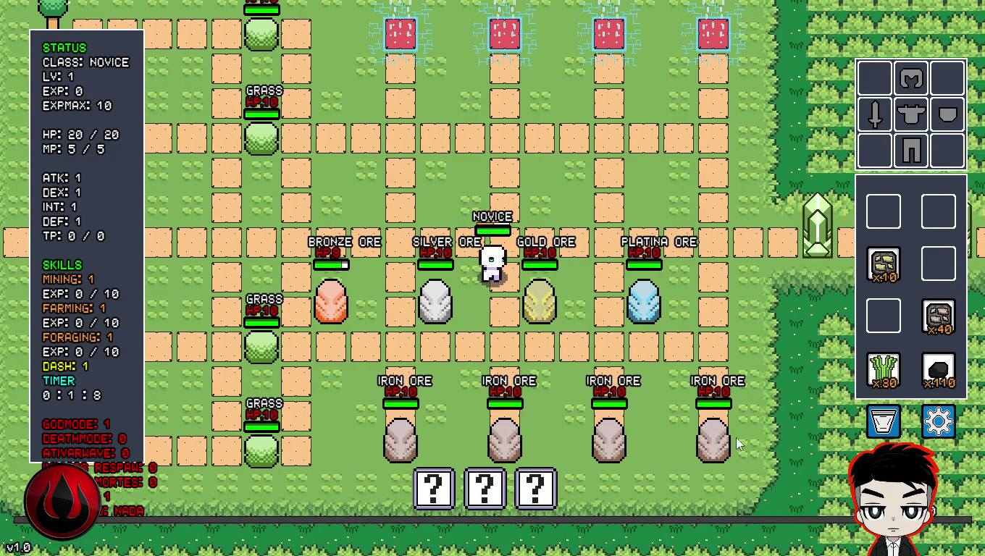
left_click_drag(937, 317, 938, 265)
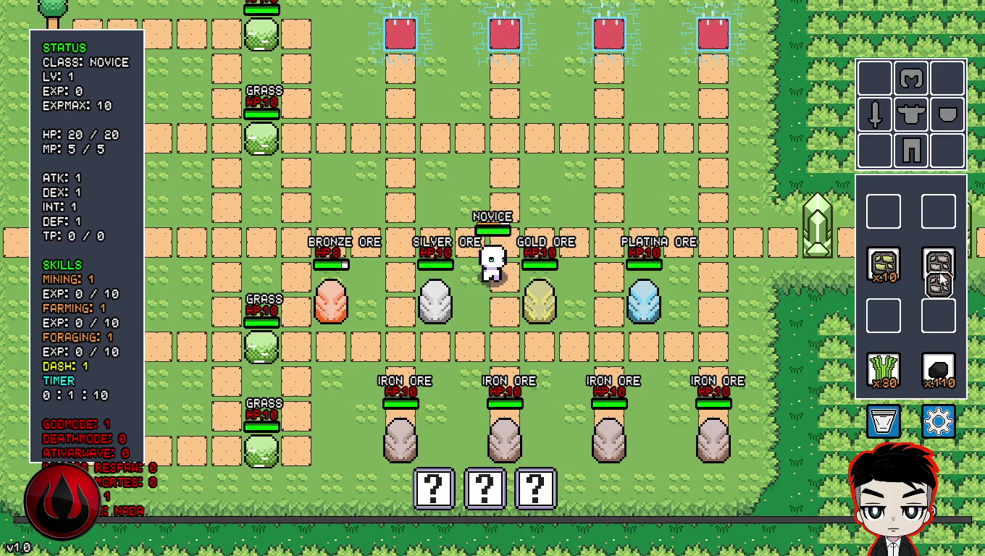
key("d")
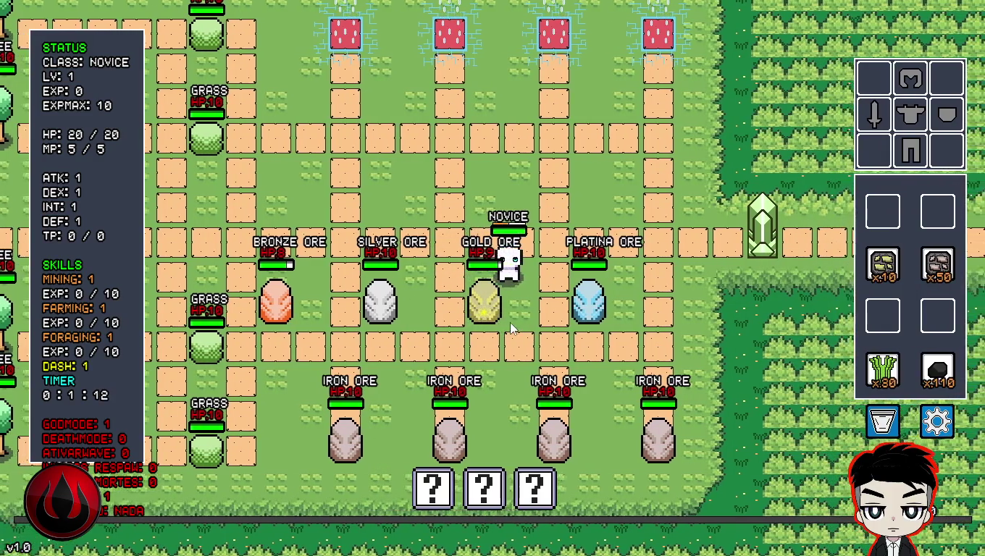
key("d")
key("s")
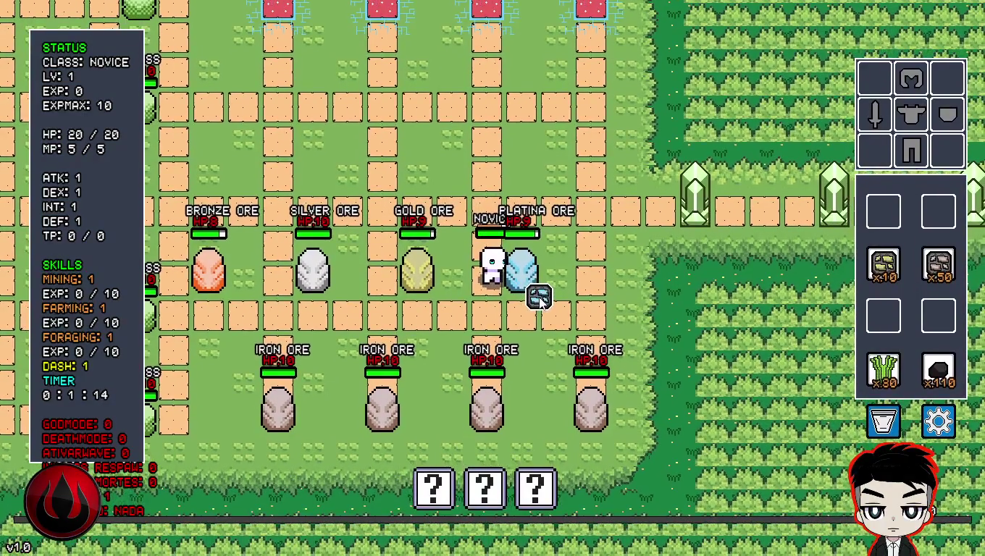
mouse_move(540, 302)
left_mouse_down()
mouse_move(937, 300)
mouse_move(937, 316)
left_mouse_up()
mouse_move(943, 273)
left_mouse_down()
mouse_move(933, 311)
mouse_move(938, 268)
left_mouse_up()
left_click_drag(939, 315, 883, 318)
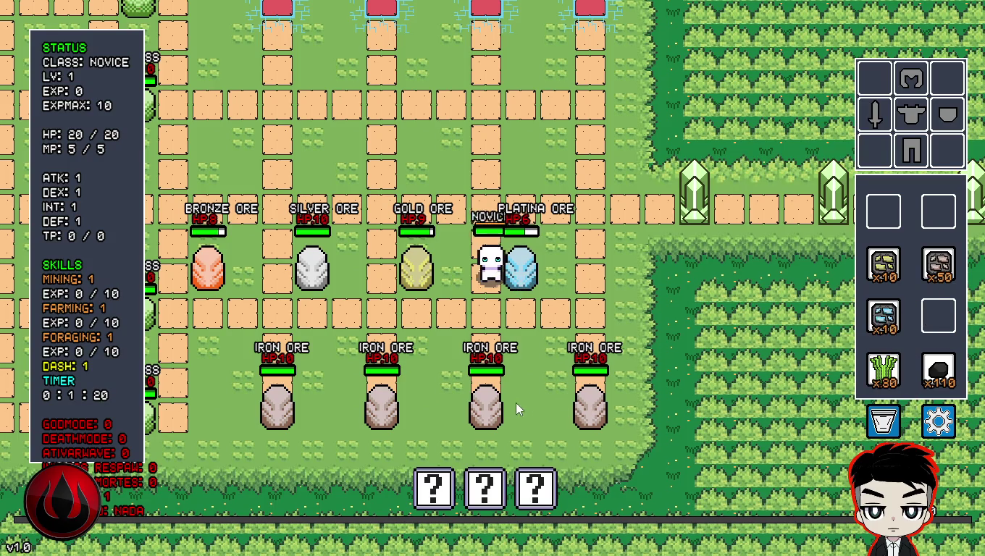
- Collect the gold ore drop and shift the iron and gold stacks between bag slots
key("a")
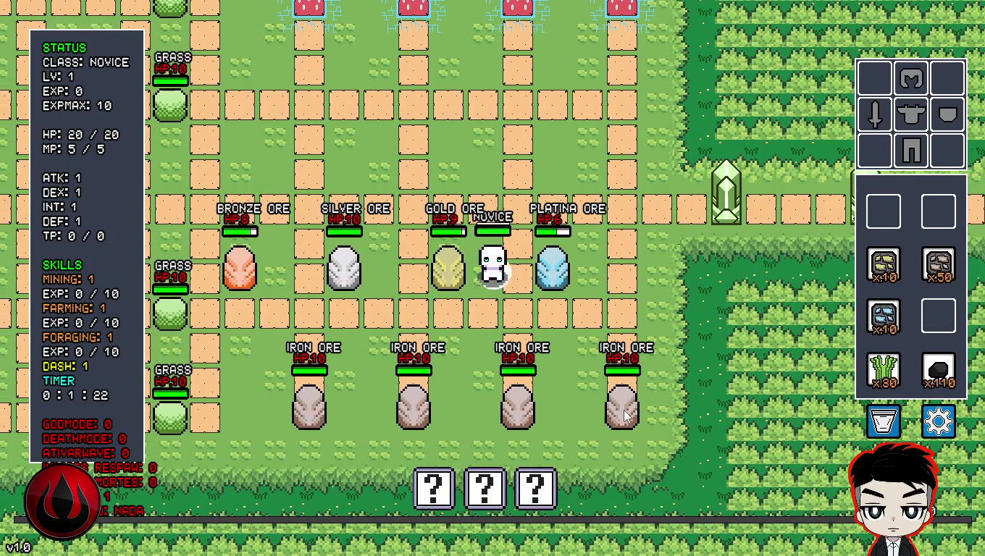
mouse_move(634, 416)
left_mouse_down()
mouse_move(892, 213)
mouse_move(882, 212)
mouse_move(937, 212)
left_mouse_up()
mouse_move(883, 265)
left_mouse_down()
mouse_move(884, 212)
mouse_move(883, 264)
left_mouse_up()
mouse_move(883, 212)
left_mouse_down()
mouse_move(935, 289)
mouse_move(927, 224)
mouse_move(944, 293)
mouse_move(938, 316)
left_mouse_up()
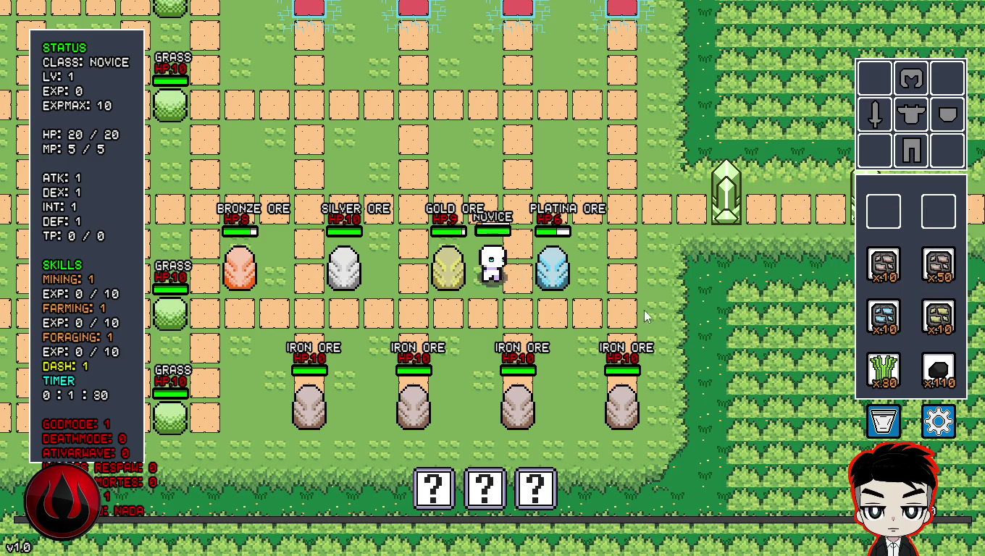
mouse_move(458, 281)
left_mouse_down()
mouse_move(847, 297)
mouse_move(937, 318)
left_mouse_up()
mouse_move(782, 318)
left_mouse_down()
mouse_move(939, 316)
mouse_move(938, 215)
mouse_move(939, 313)
mouse_move(883, 213)
left_mouse_up()
- Regroup the bag: stack the iron onto x60, place the platina ore, and move grass up a row
left_click_drag(881, 326, 939, 315)
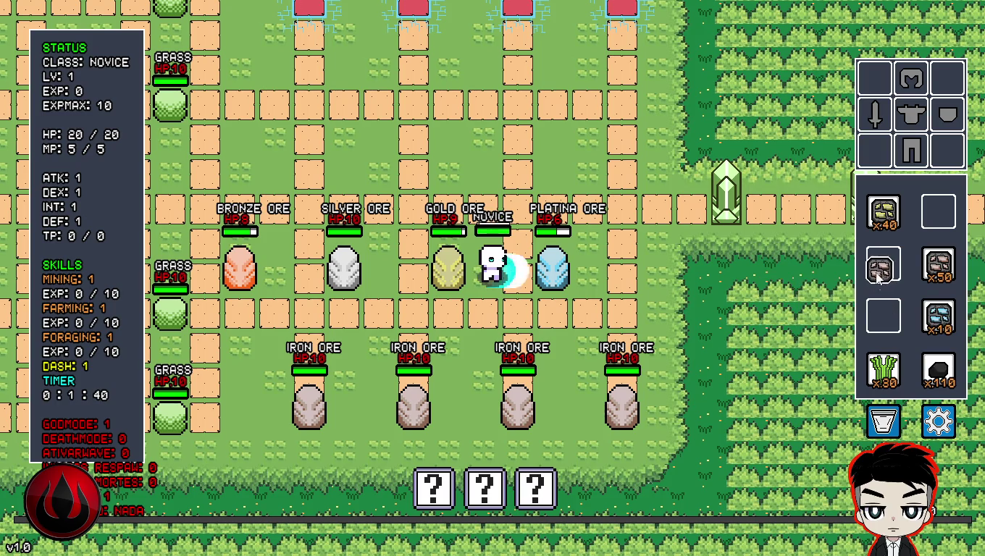
left_click_drag(883, 265, 884, 316)
mouse_move(934, 268)
left_mouse_down()
mouse_move(885, 319)
mouse_move(938, 265)
left_mouse_up()
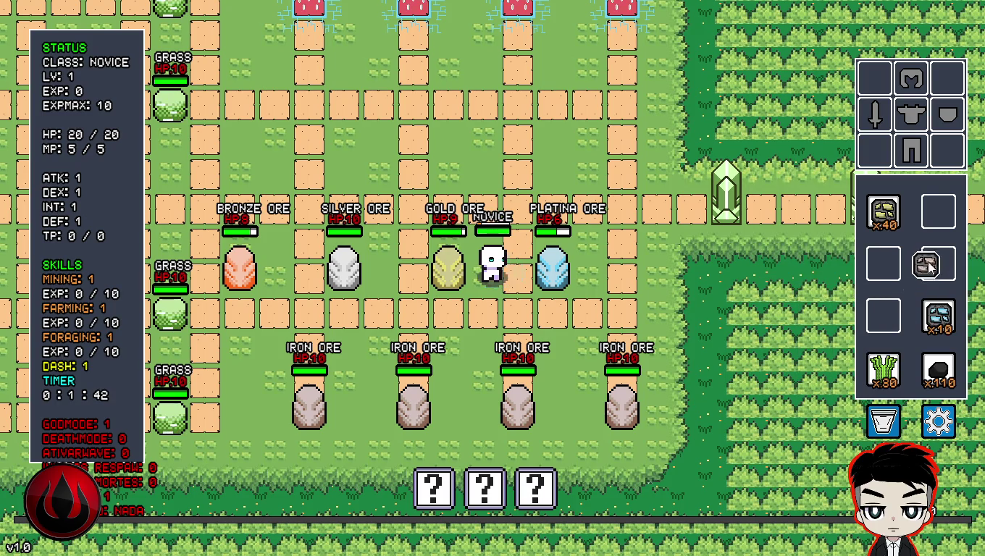
mouse_move(939, 316)
left_mouse_down()
mouse_move(902, 292)
mouse_move(883, 265)
left_mouse_up()
left_click_drag(938, 369, 943, 321)
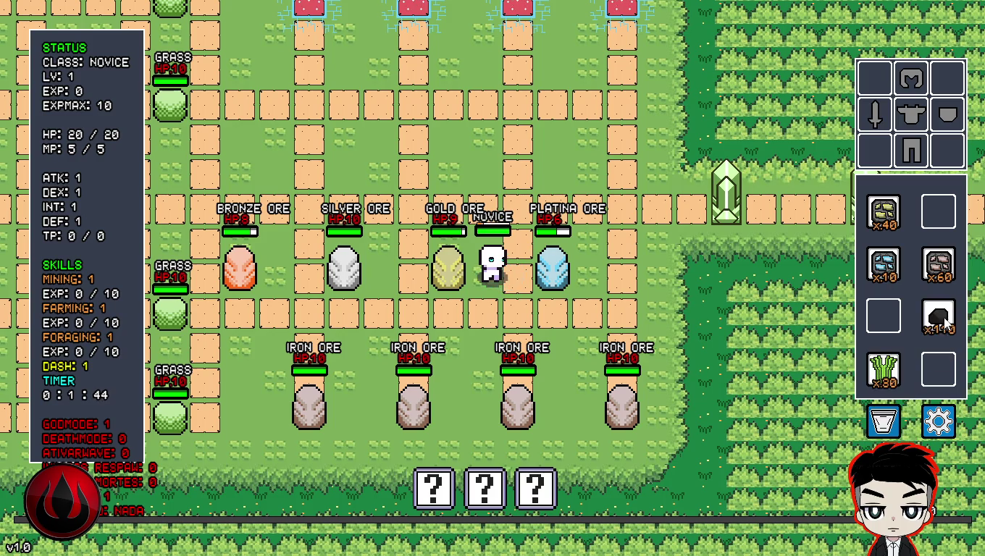
left_click_drag(882, 370, 883, 316)
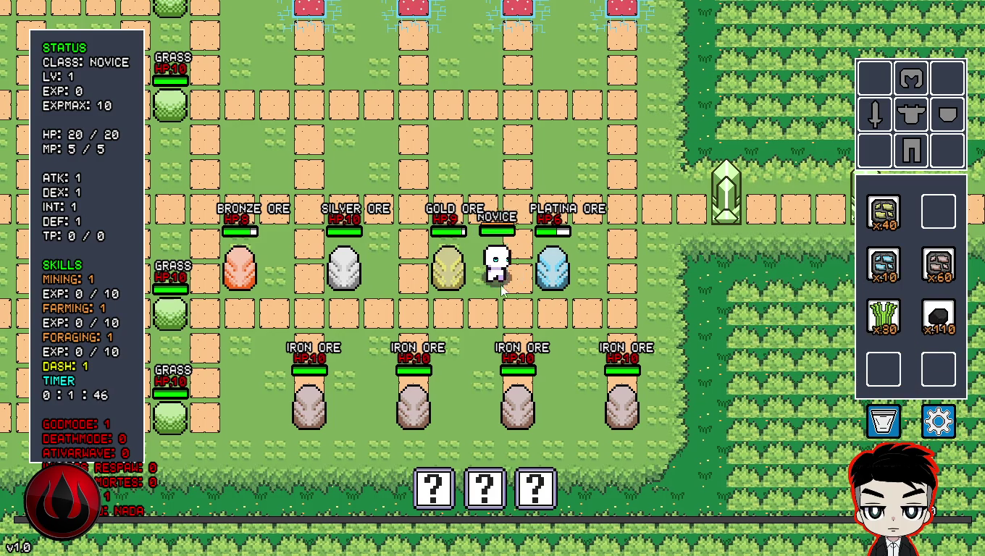
key("space")
- Stash the iron ore in the last bag slot, then break the Gold Ore for its drop
key("w")
key("a")
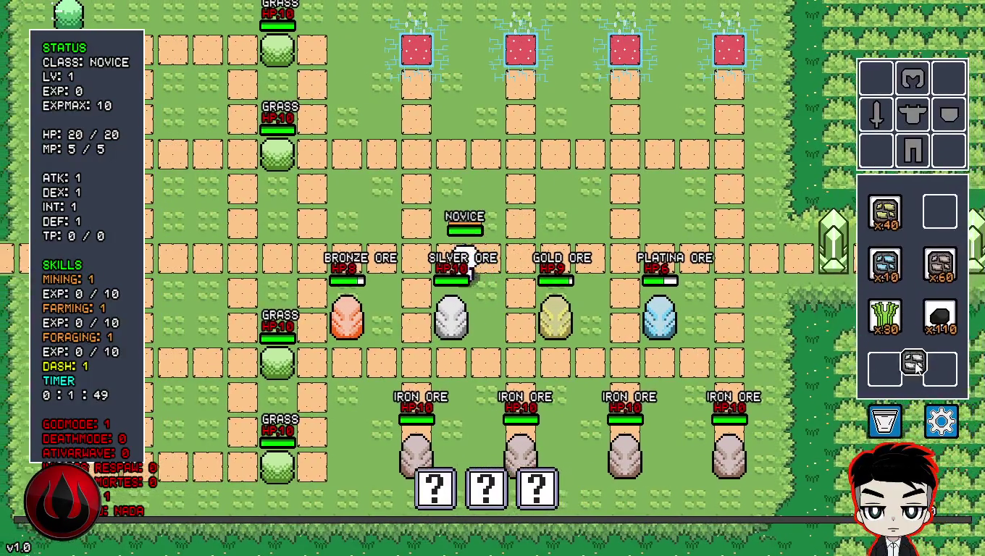
mouse_move(916, 365)
left_mouse_down()
mouse_move(642, 346)
mouse_move(902, 348)
mouse_move(934, 366)
left_mouse_up()
key("d")
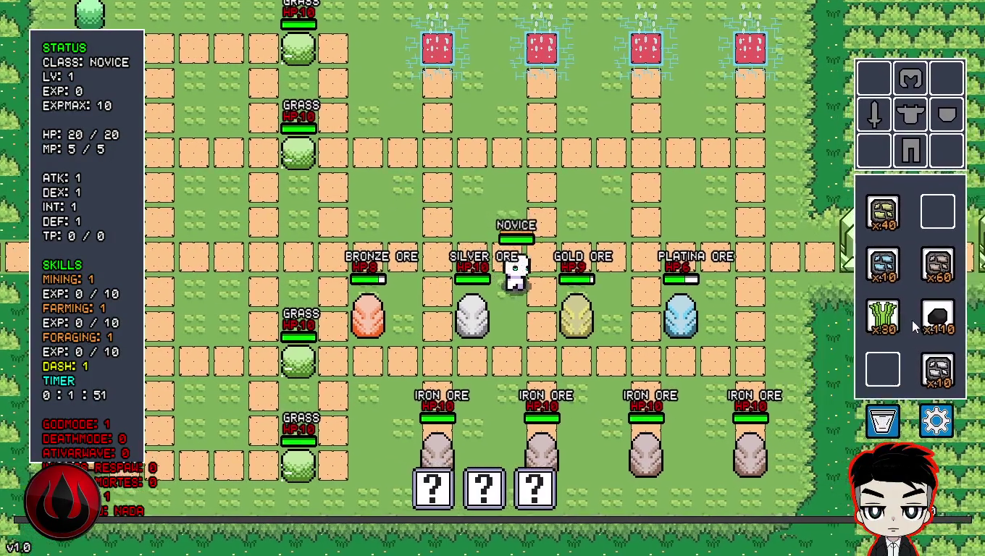
key("s")
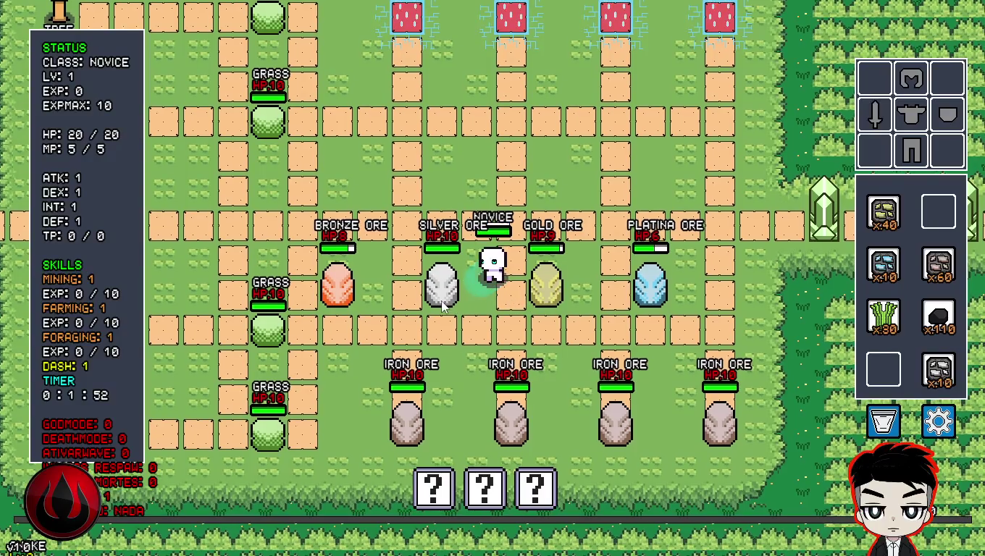
key("a")
left_click(439, 294)
key("g")
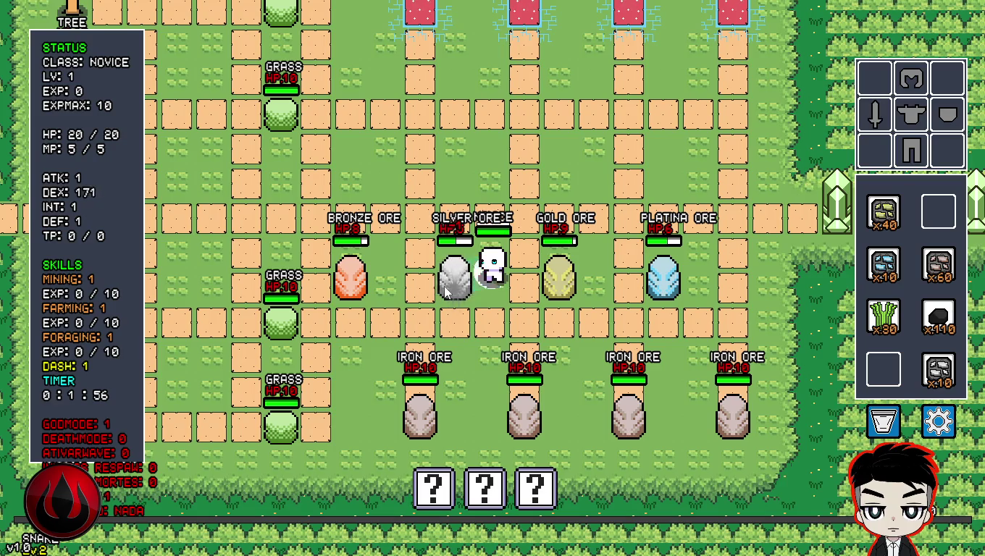
left_click(553, 288)
key("d")
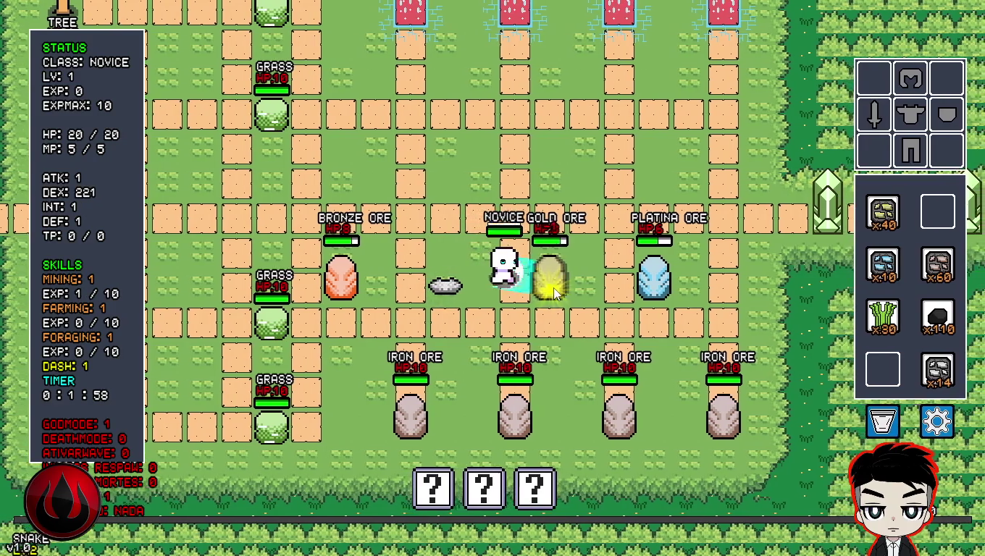
left_click(543, 290)
left_click(530, 286)
left_click(531, 287)
key("d")
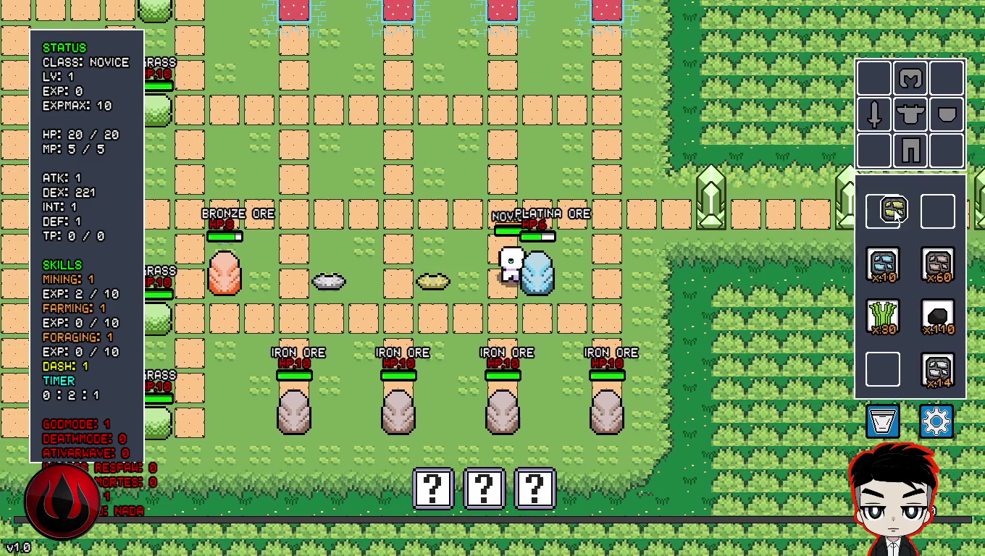
- Hit the Platina Ore, trash the x60 and x14 stacks, and break the middle Iron Ore
left_click(895, 210)
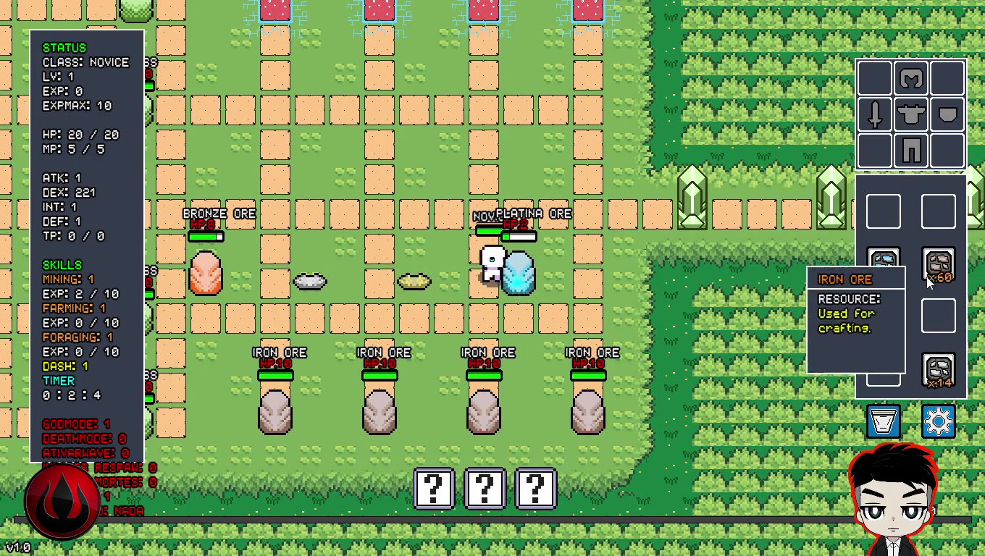
left_click_drag(927, 285, 883, 421)
mouse_move(938, 370)
left_mouse_down()
mouse_move(880, 409)
mouse_move(883, 421)
left_mouse_up()
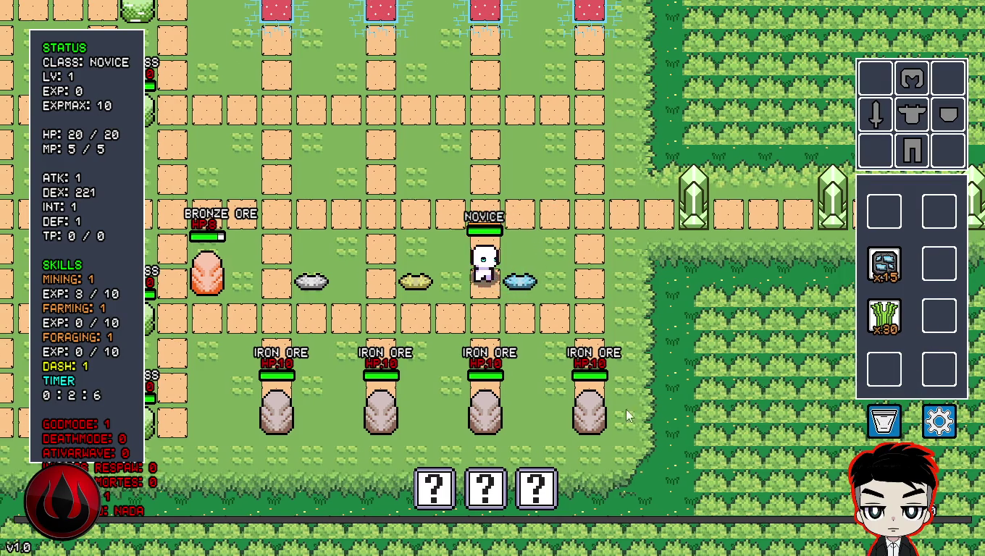
key("s")
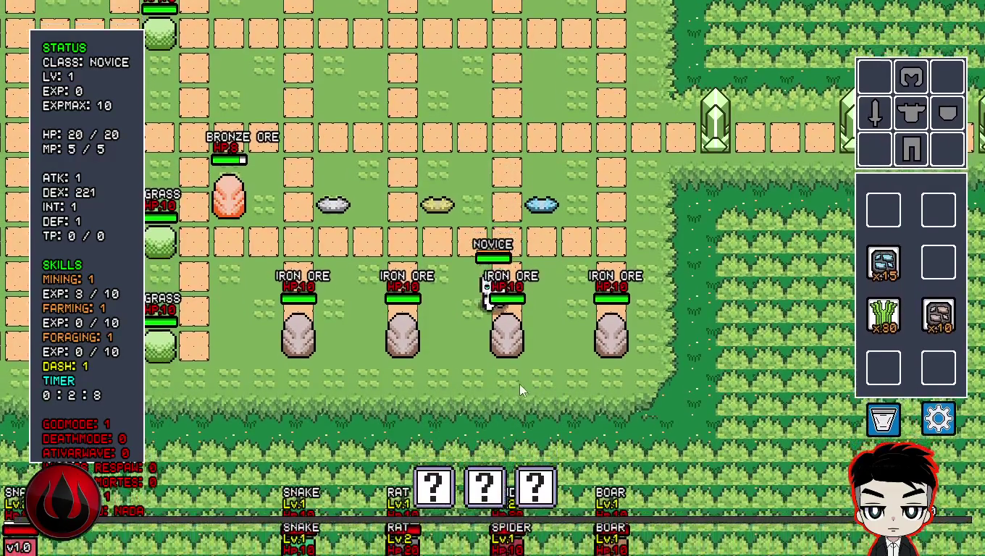
left_click(514, 346)
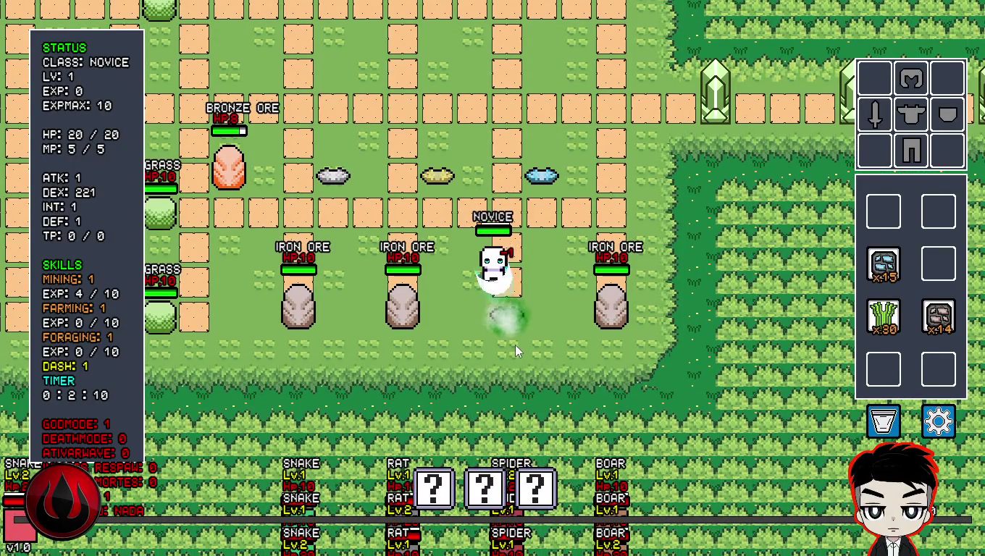
key("w")
key("a")
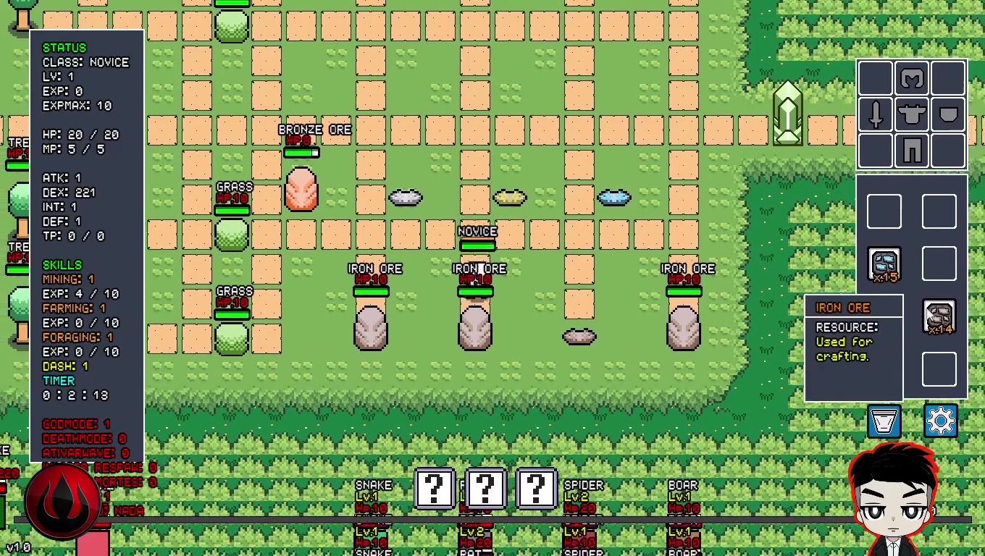
key("s")
mouse_move(939, 317)
left_mouse_down()
mouse_move(615, 316)
mouse_move(499, 350)
mouse_move(535, 359)
mouse_move(944, 255)
mouse_move(939, 214)
mouse_move(939, 311)
mouse_move(884, 216)
mouse_move(949, 327)
left_mouse_up()
- Mine the right and left Iron Ores, stack the drops in the bag, and quit to the editor
key("d")
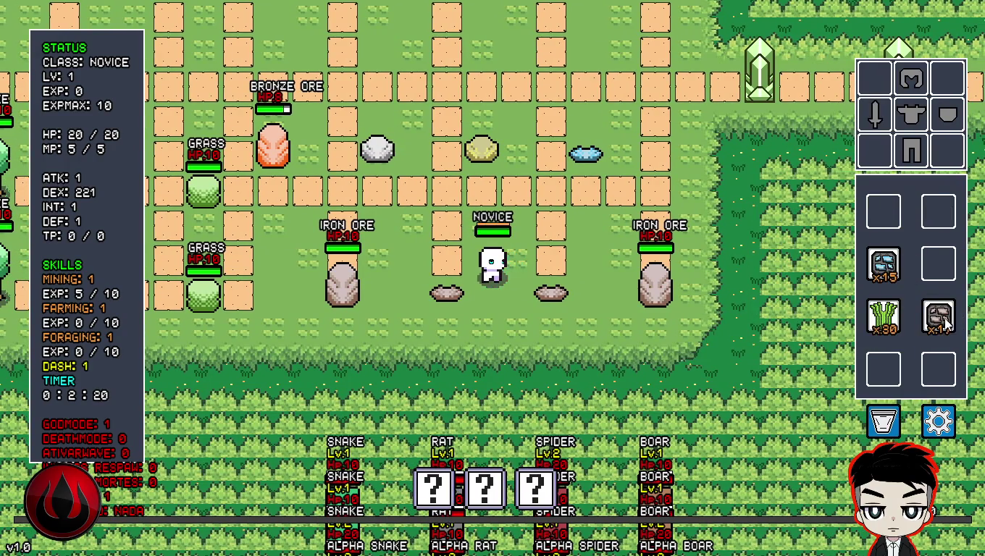
key("d")
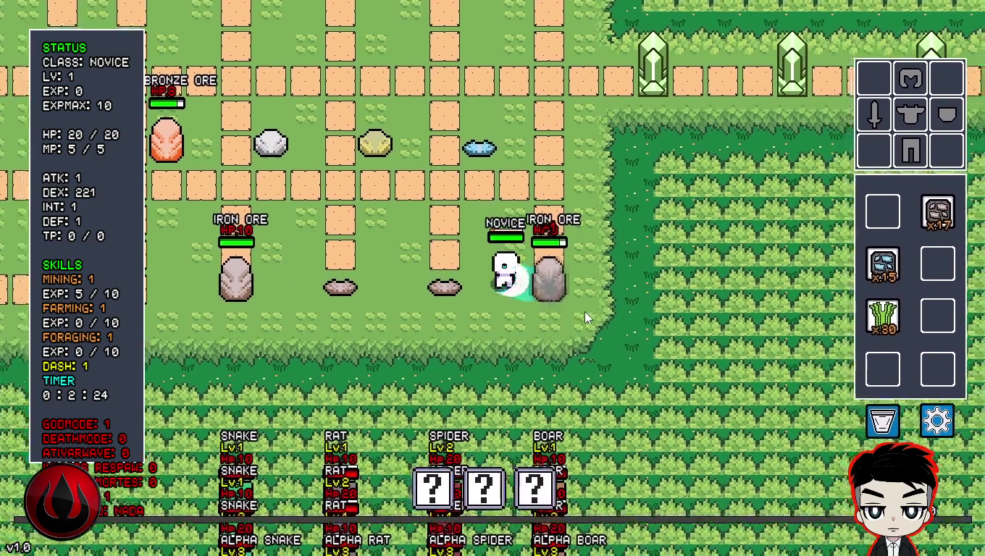
key("d")
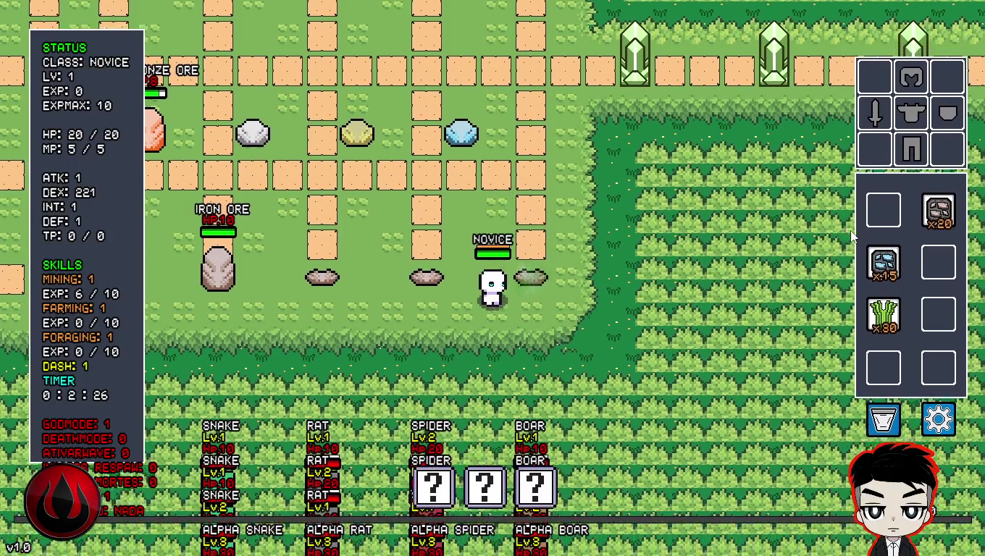
key("w")
key("a")
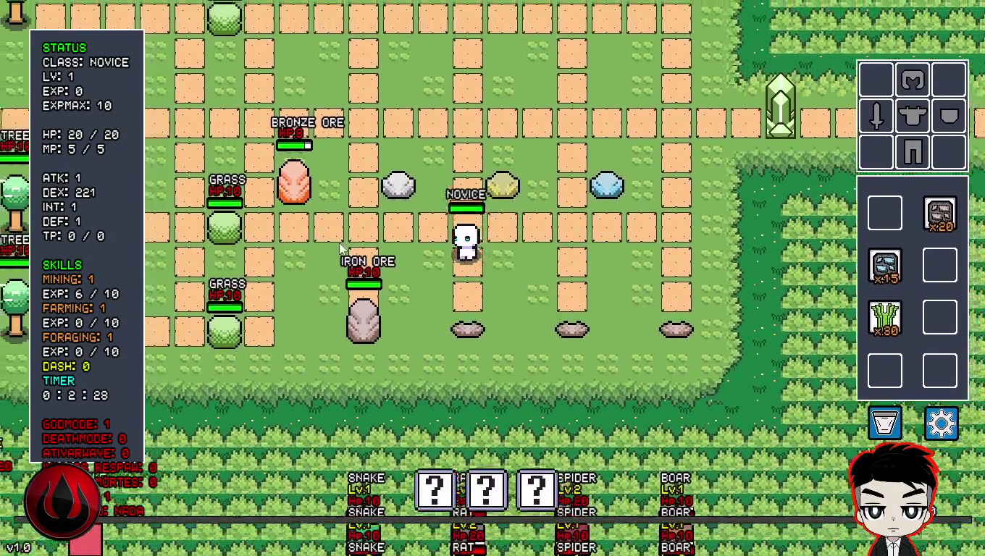
key("a")
key("s")
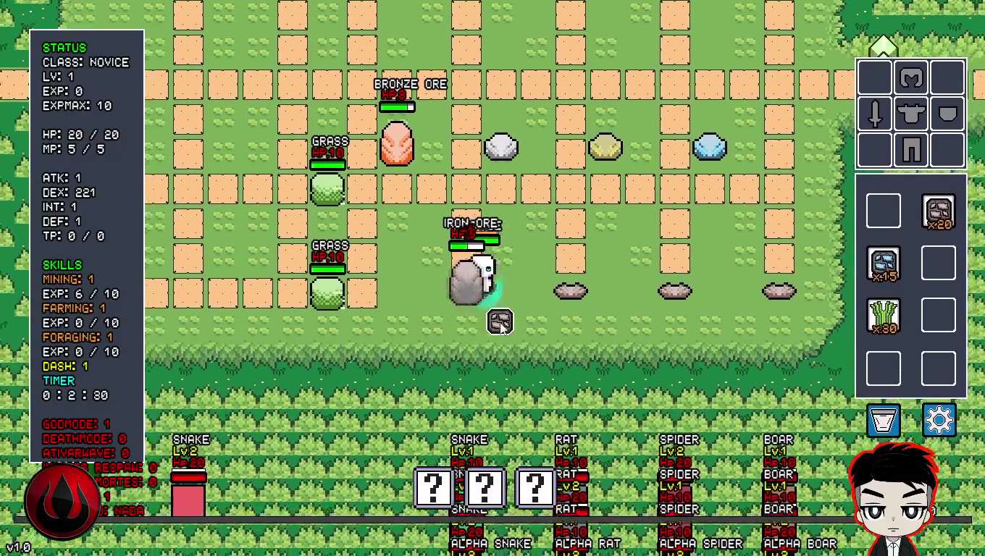
left_click(499, 324)
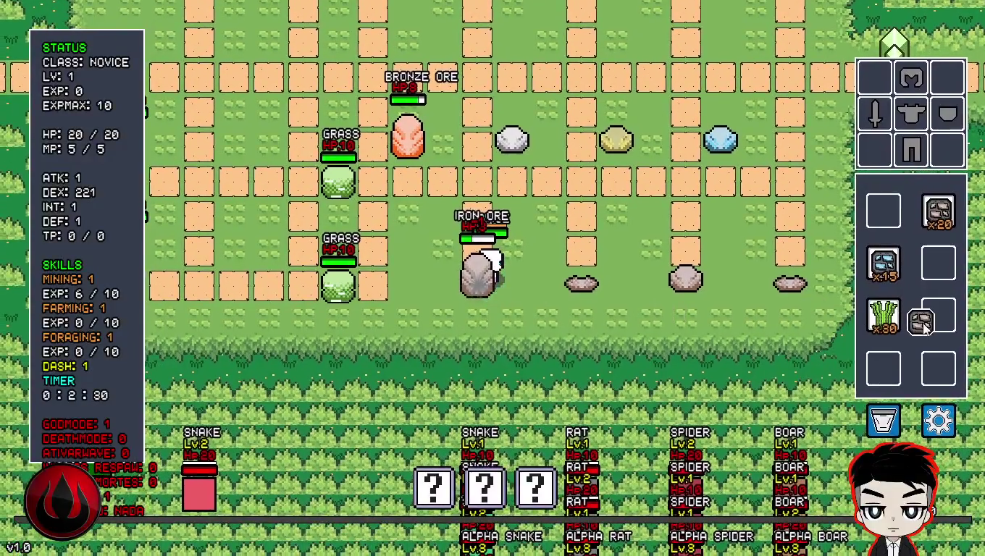
key("w")
key("d")
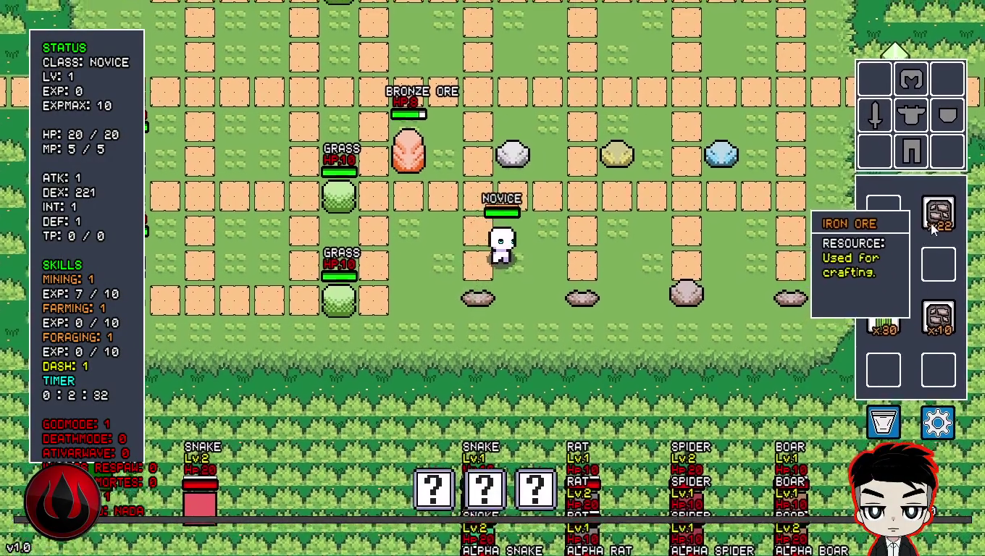
left_click_drag(938, 316, 936, 264)
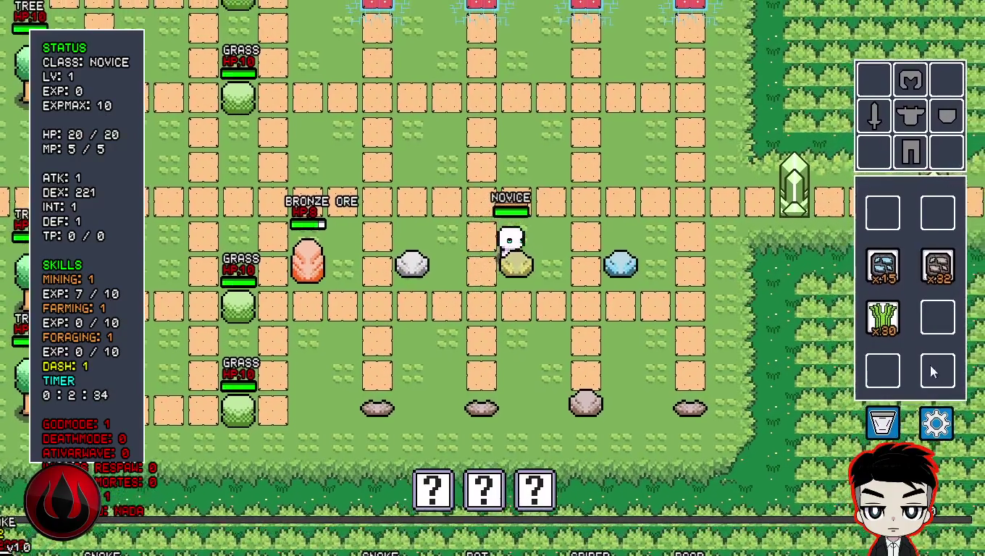
key("Escape")
left_click(499, 324)
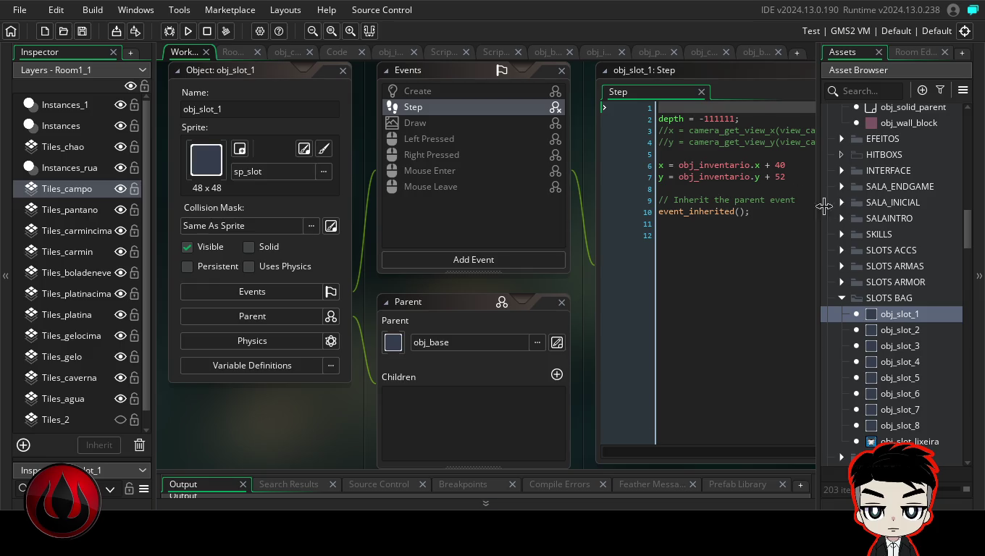
double_click(900, 393)
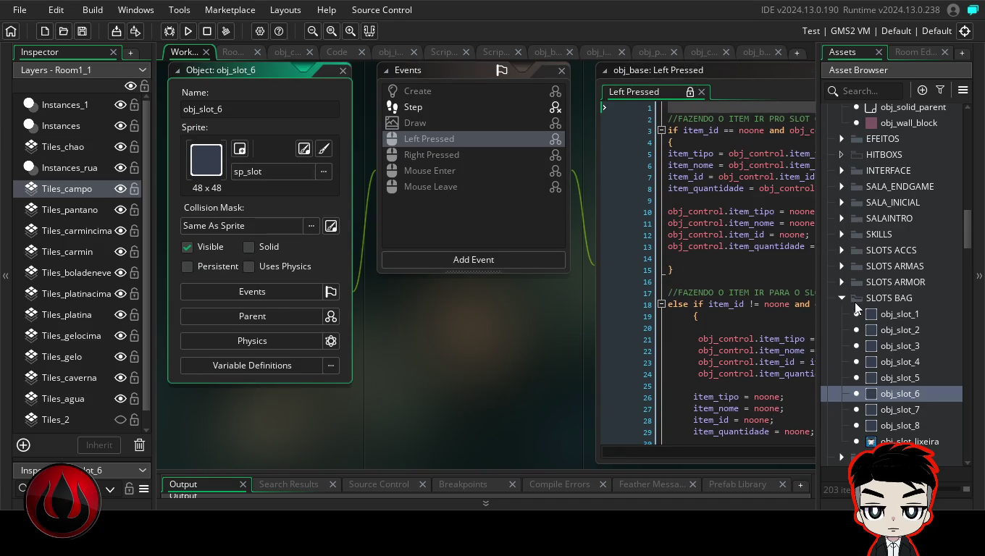
double_click(679, 70)
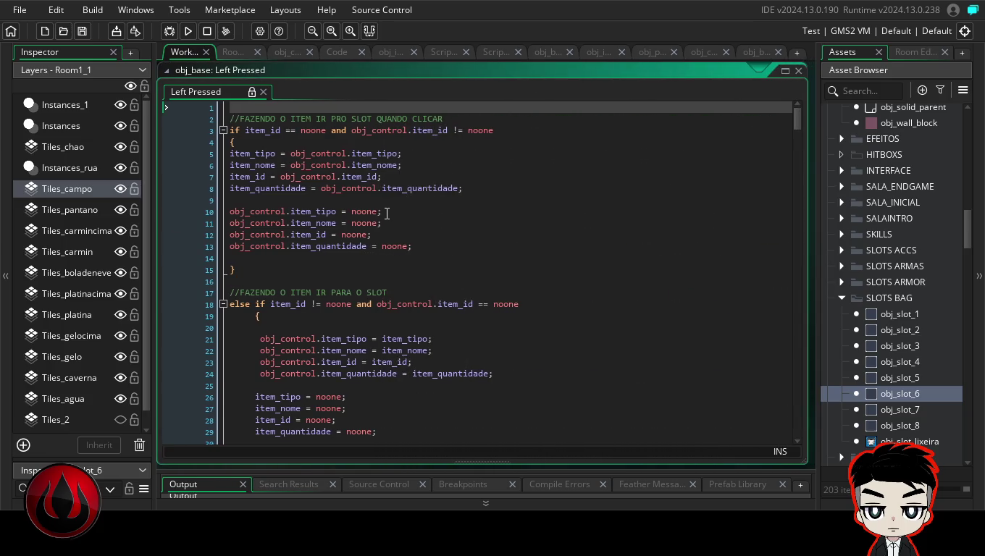
double_click(917, 411)
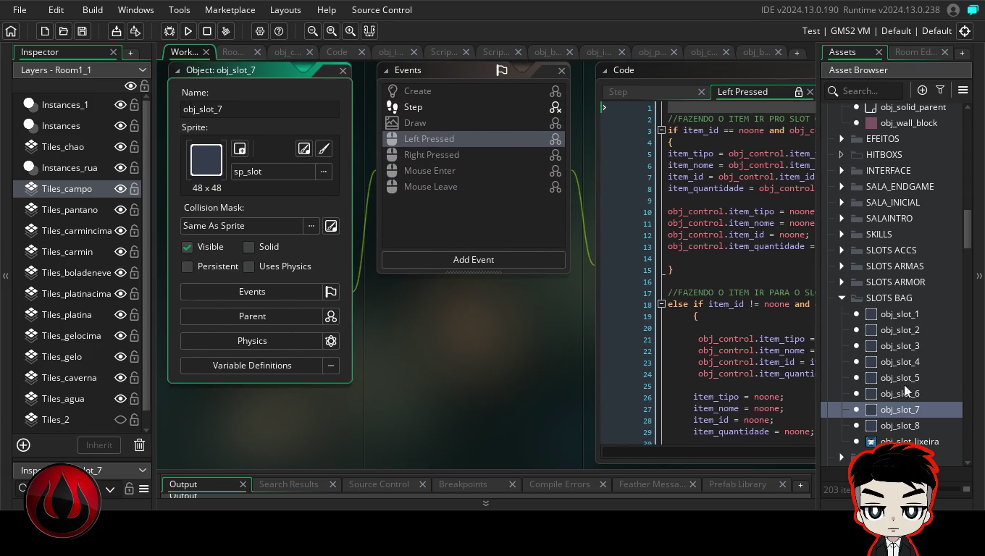
double_click(902, 426)
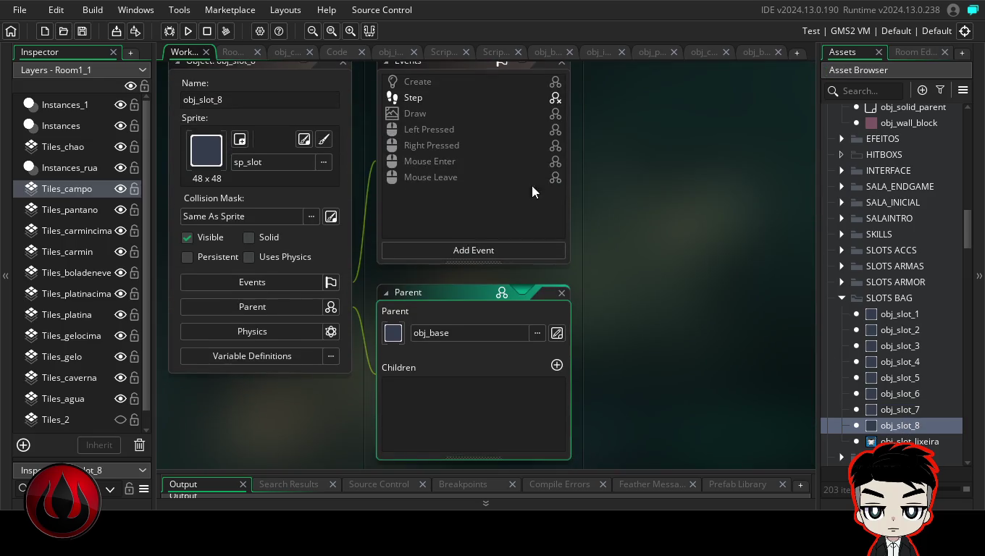
left_click(560, 293)
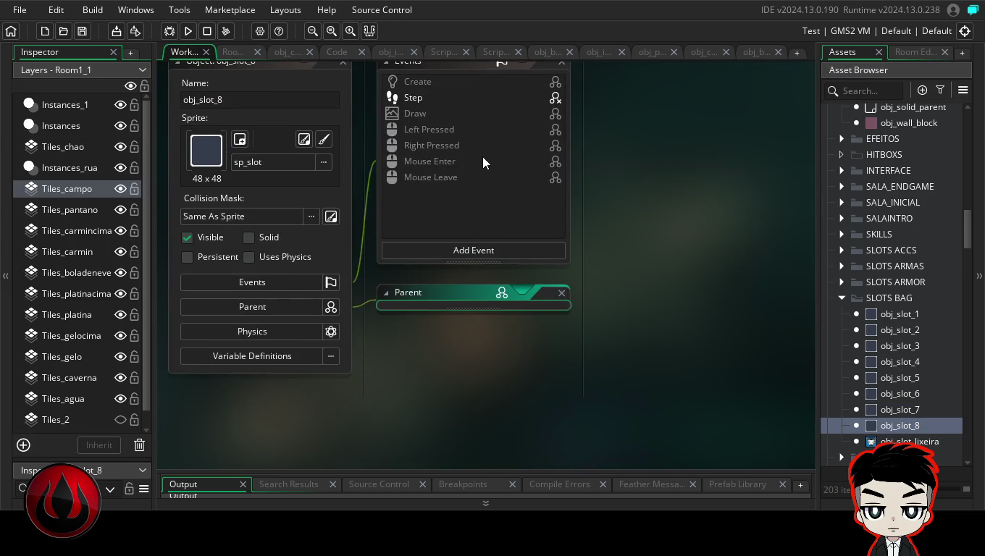
scroll(463, 173, "up", 1)
left_click(464, 174)
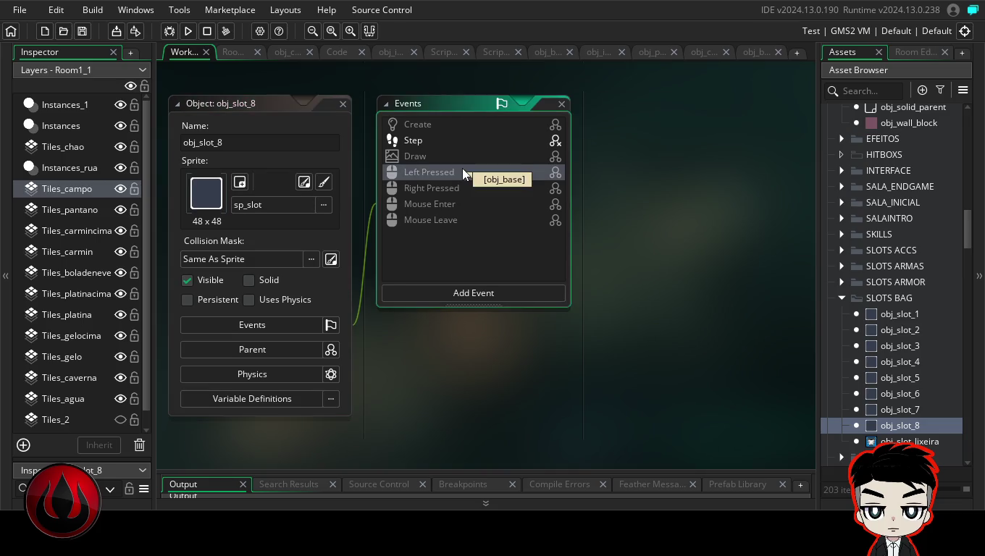
double_click(732, 108)
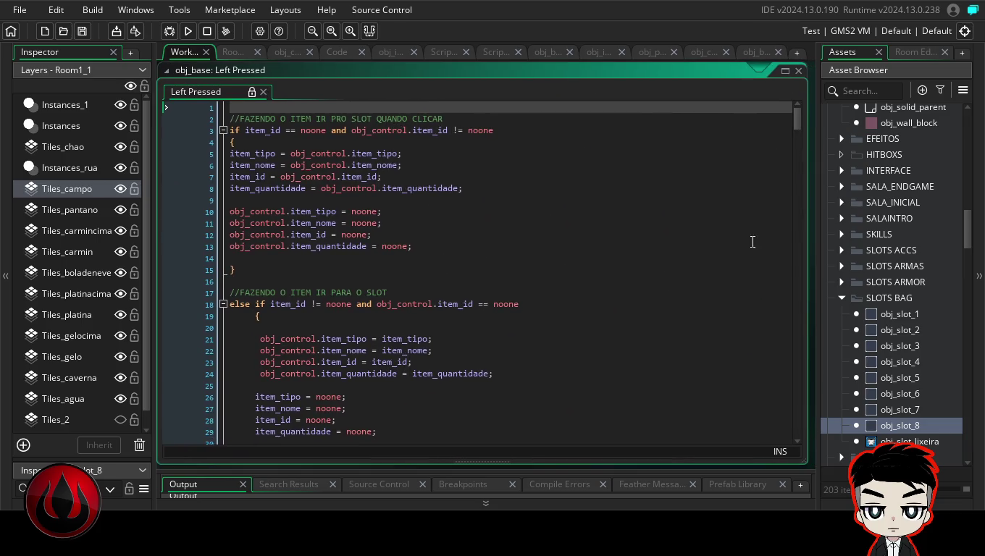
mouse_move(798, 119)
left_mouse_down()
mouse_move(801, 137)
mouse_move(801, 117)
left_mouse_up()
left_click_drag(967, 226, 971, 220)
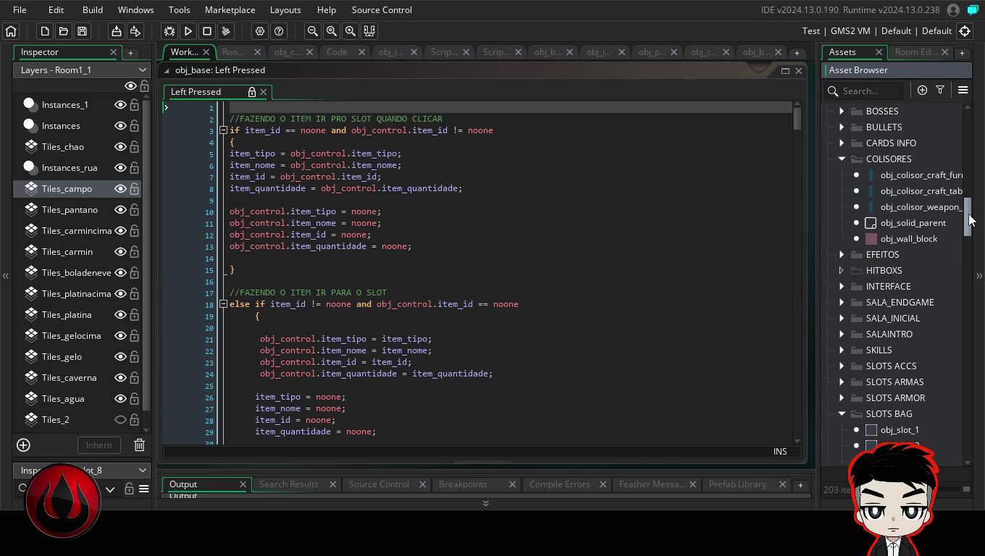
scroll(969, 214, "up", 1)
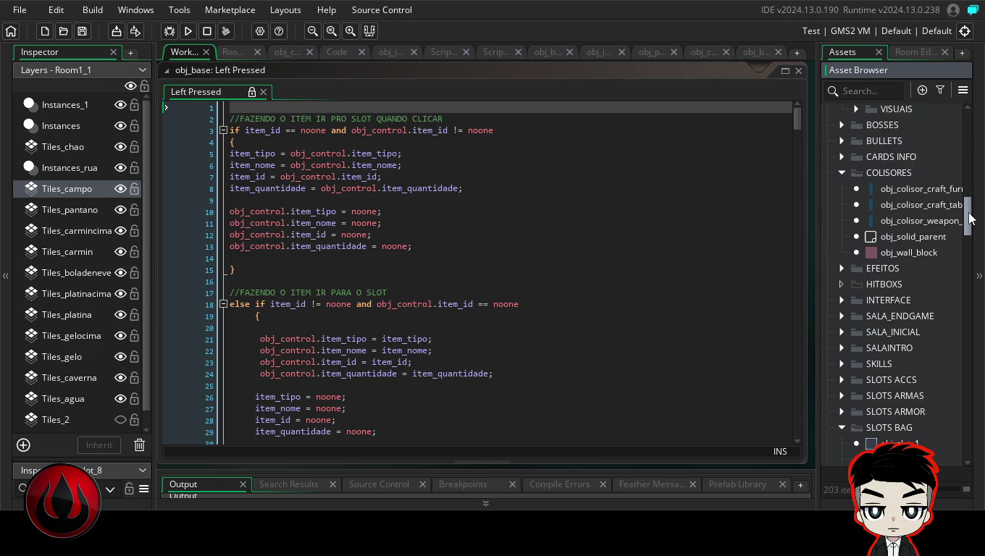
left_click_drag(968, 219, 955, 287)
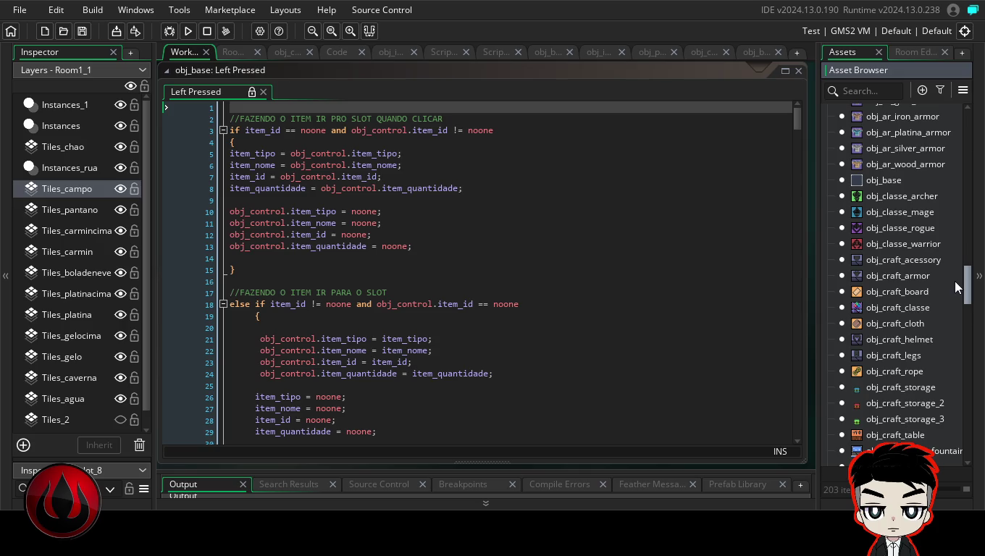
left_click(189, 30)
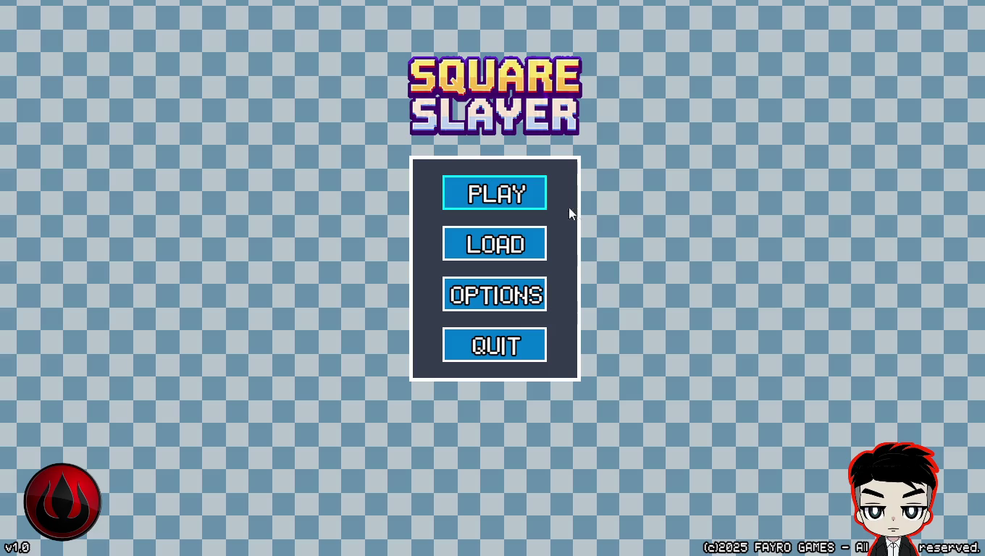
- Start a new game from the title menu and choose the Rogue class
key("Return")
key("w")
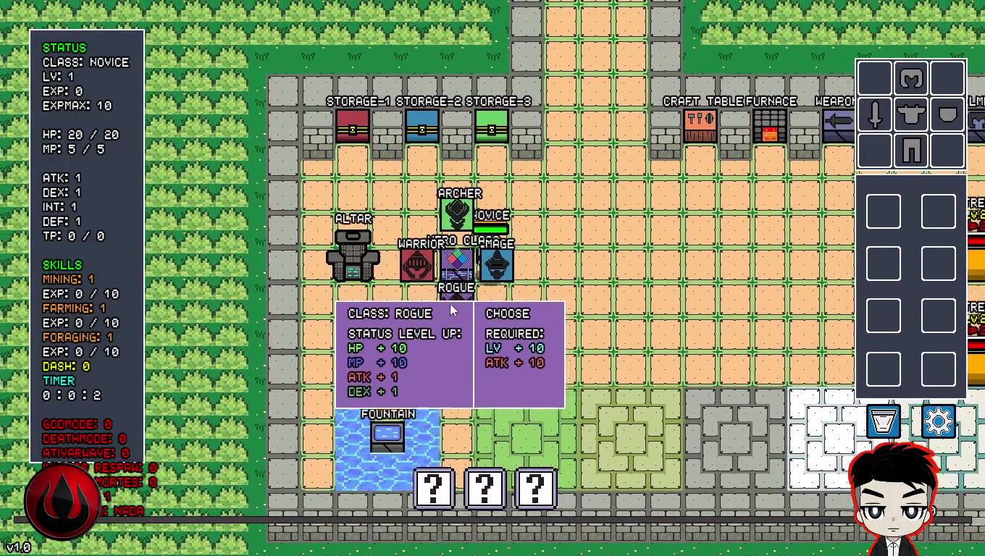
left_click(455, 310)
key("d")
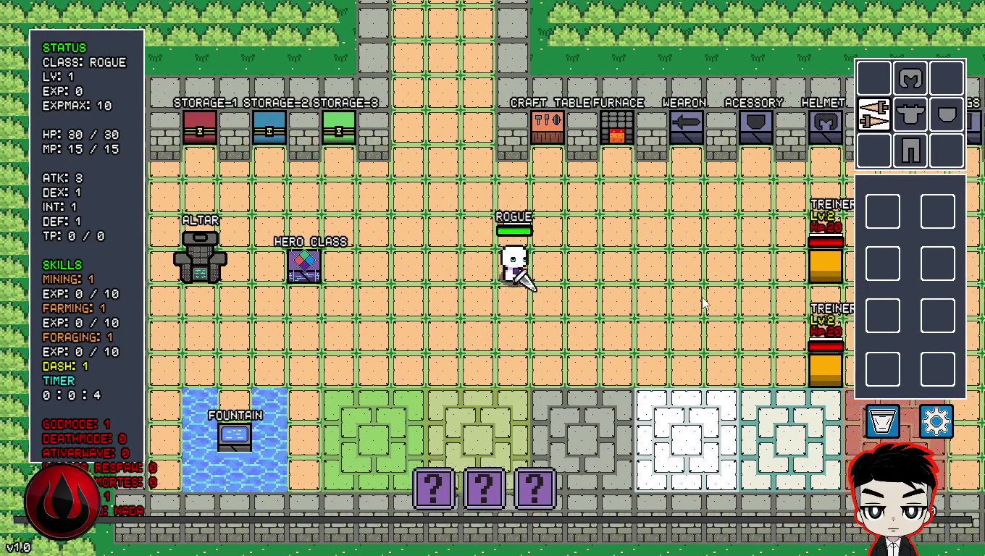
- Chop a tree and drag the collected logs into the top-right and lower bag slots
key("shift")
key("d")
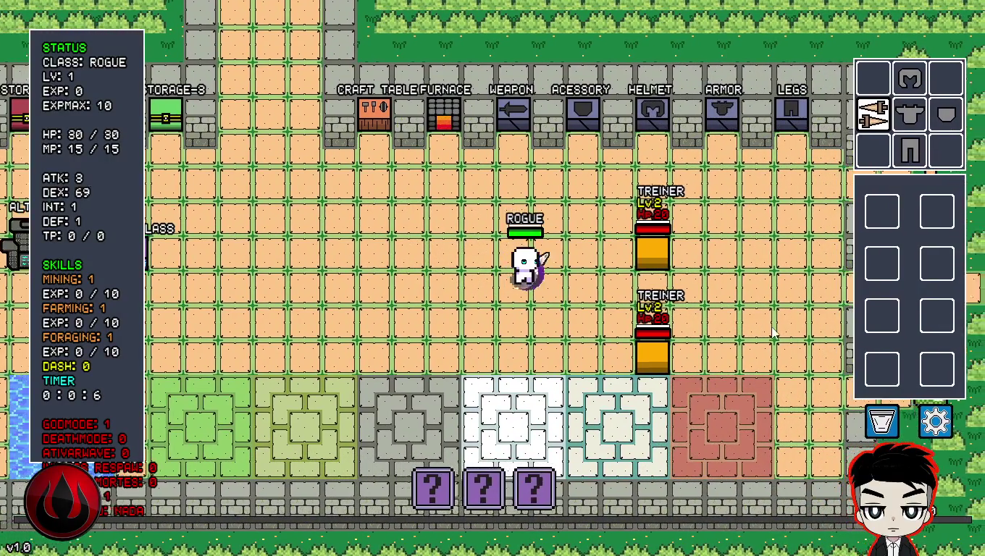
key("d")
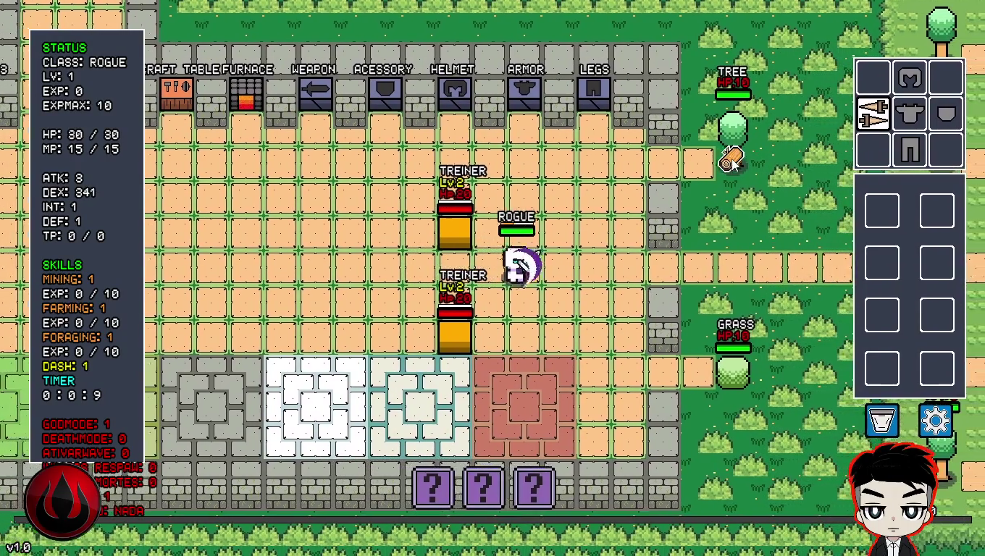
left_click(732, 159)
key("d")
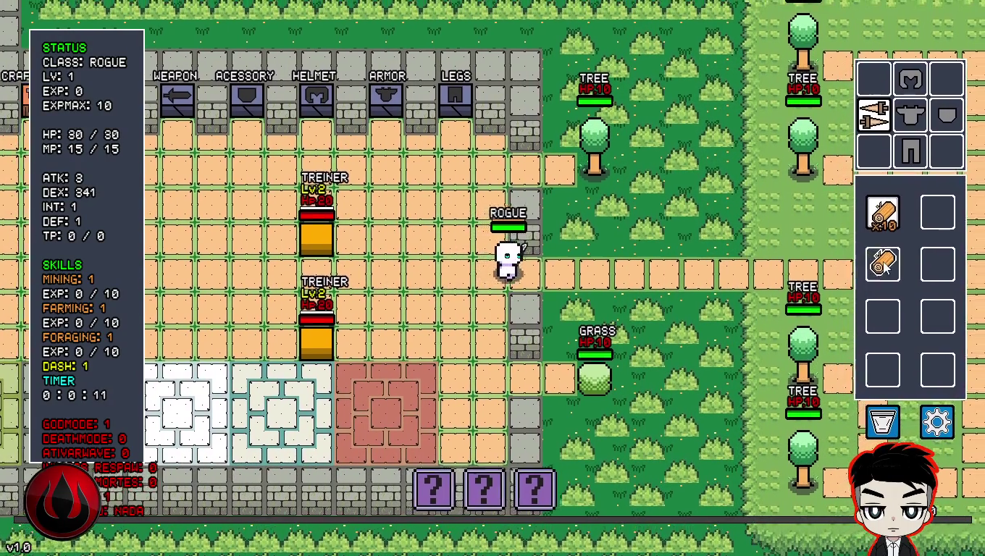
key("d")
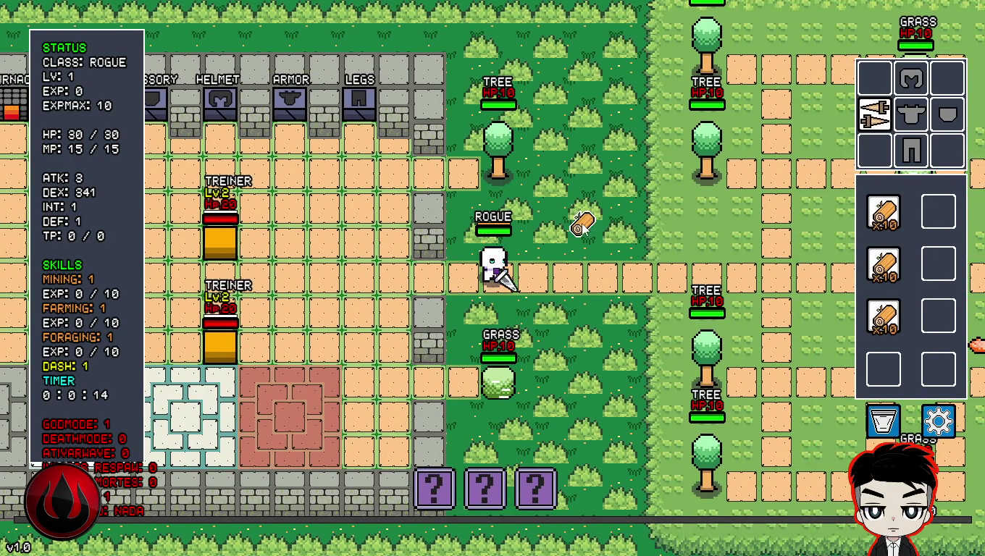
left_click_drag(582, 219, 947, 210)
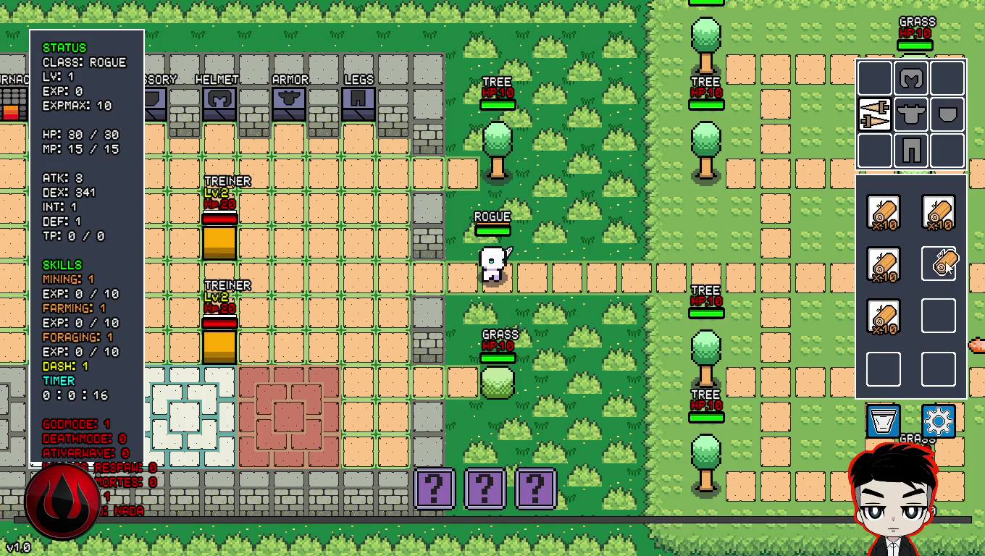
left_click_drag(499, 172, 914, 347)
- Cut two grass bushes, collect the grass drops, and grab a wood stack from the bag
key("d")
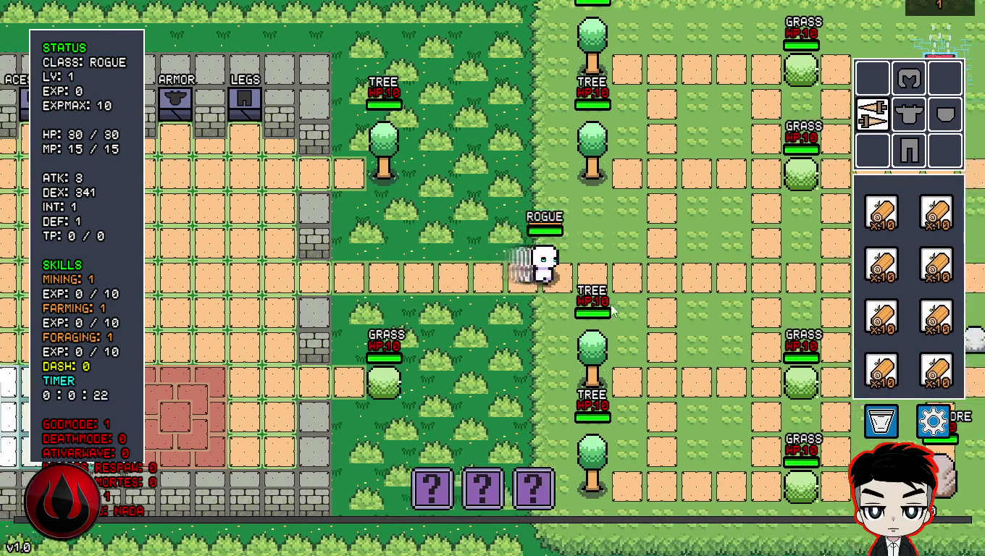
key("d")
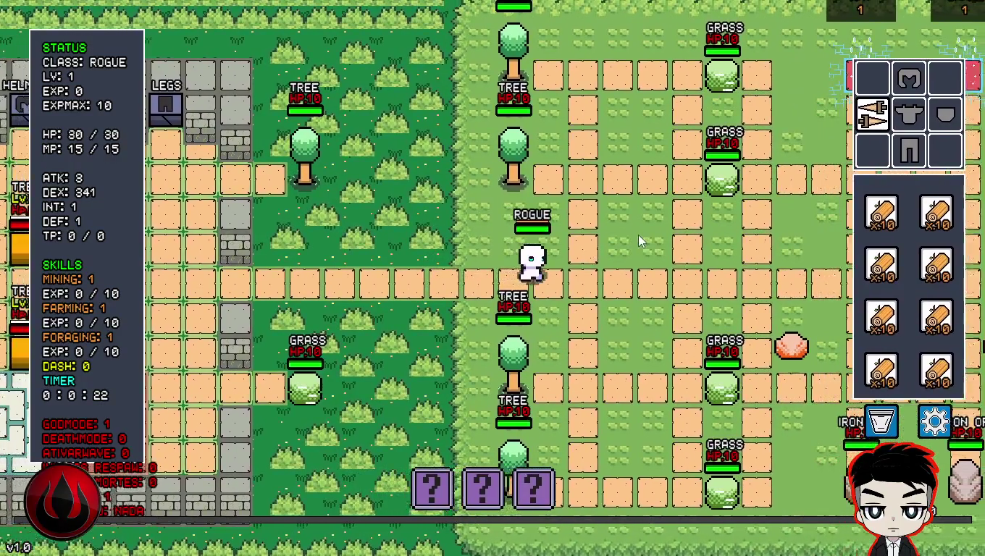
key("w")
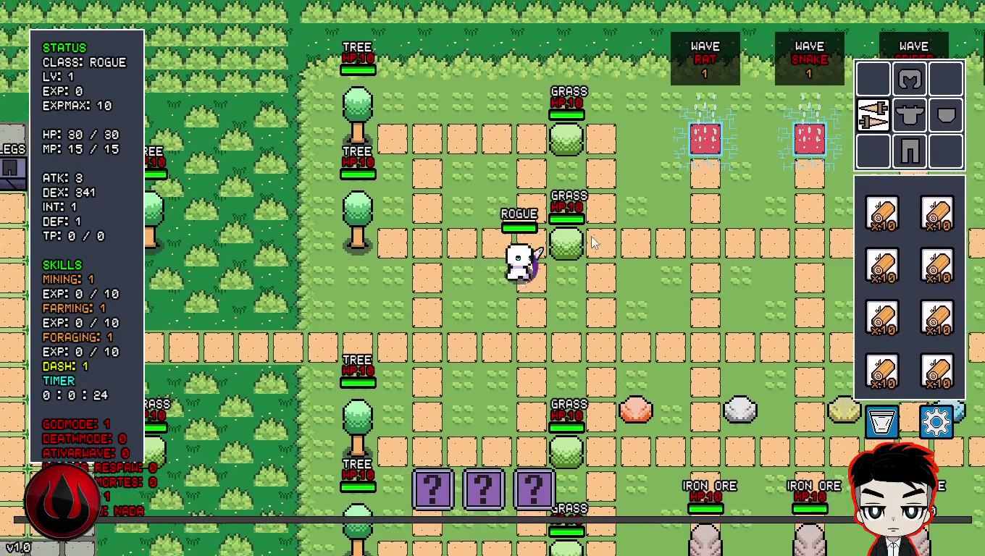
left_click(605, 242)
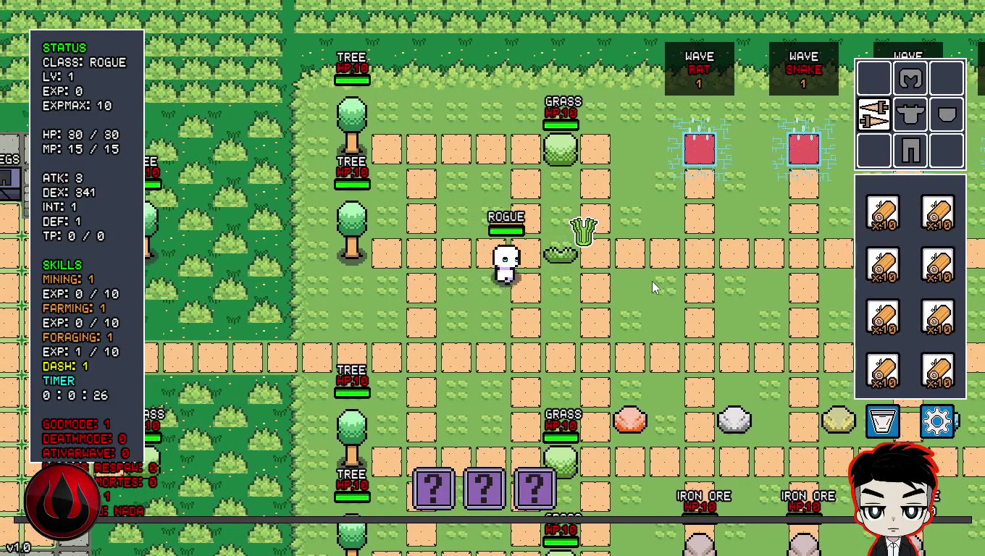
key("d")
key("w")
left_click(556, 215)
key("w")
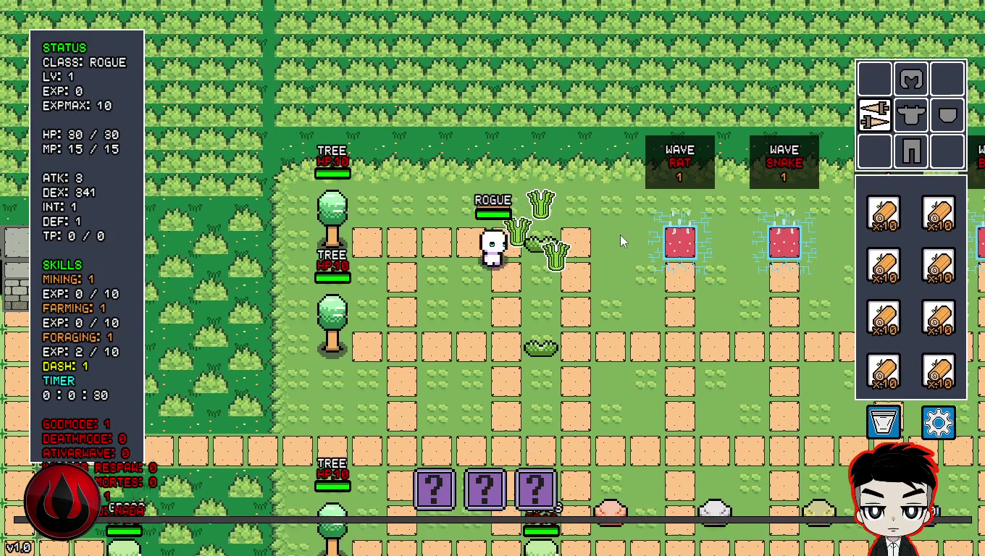
key("d")
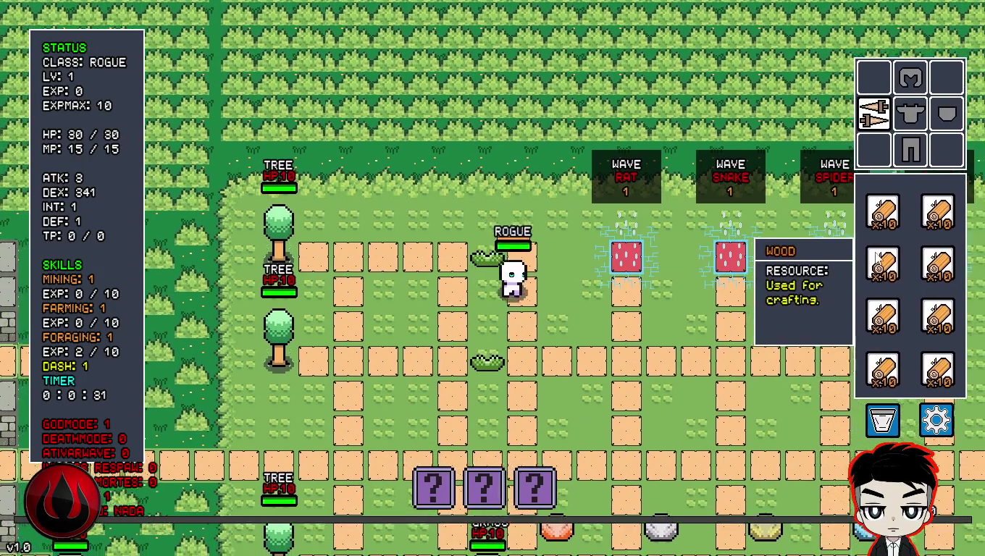
key("s")
key("d")
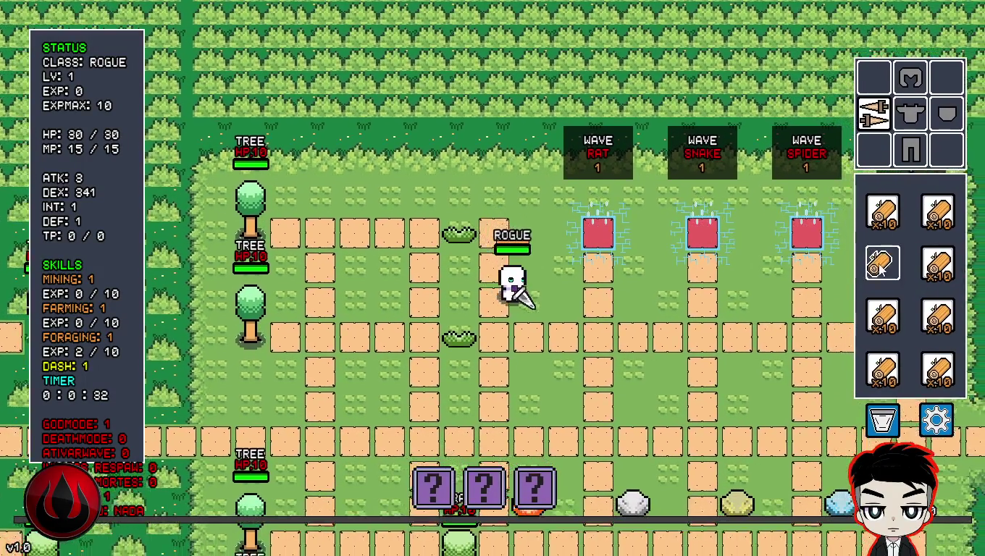
left_click(883, 271)
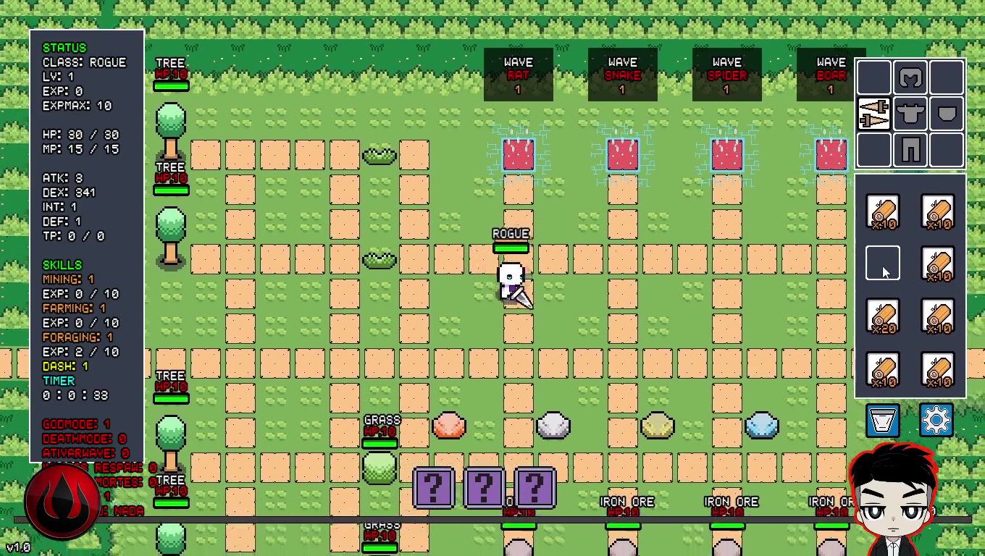
- Merge the wood into a single x20 stack and harvest the grass to the left
key("s")
key("d")
left_click_drag(883, 316, 883, 265)
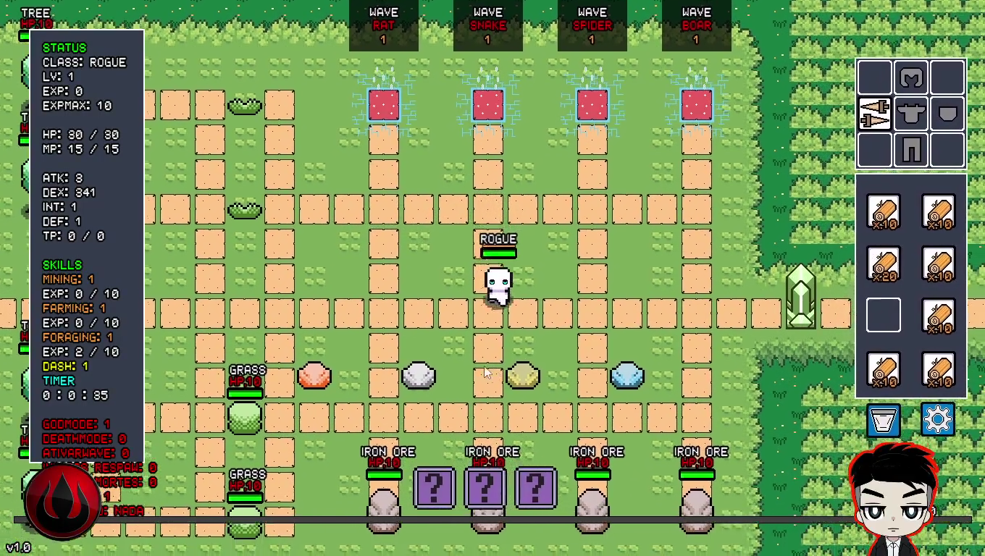
key("s")
key("a")
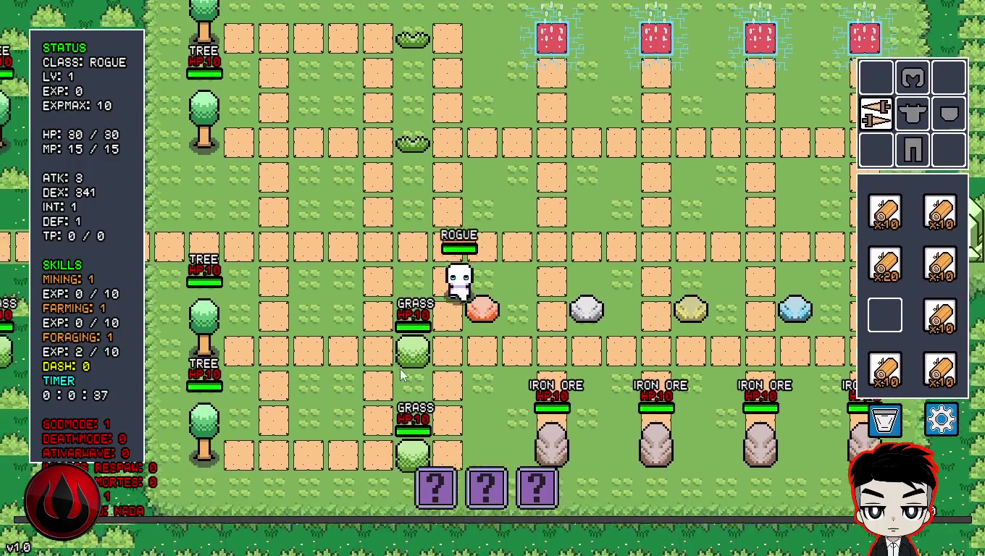
key("s")
key("a")
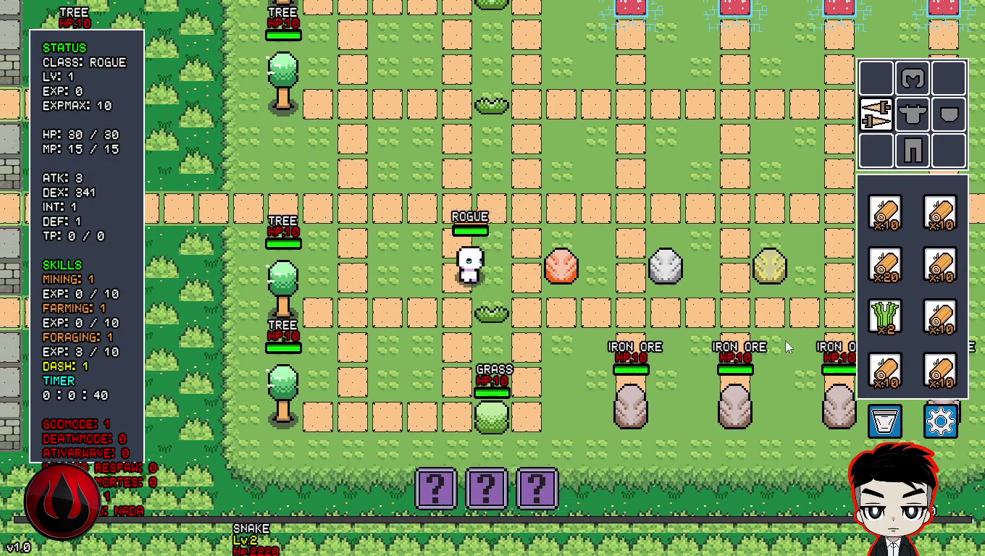
- Walk down to the iron ores and break the first one
key("s")
key("d")
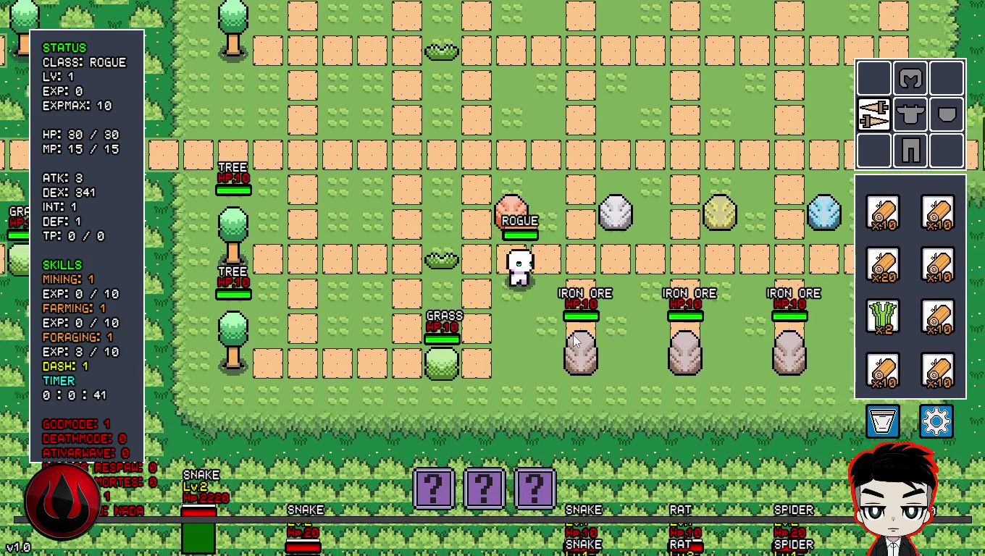
key("d")
key("s")
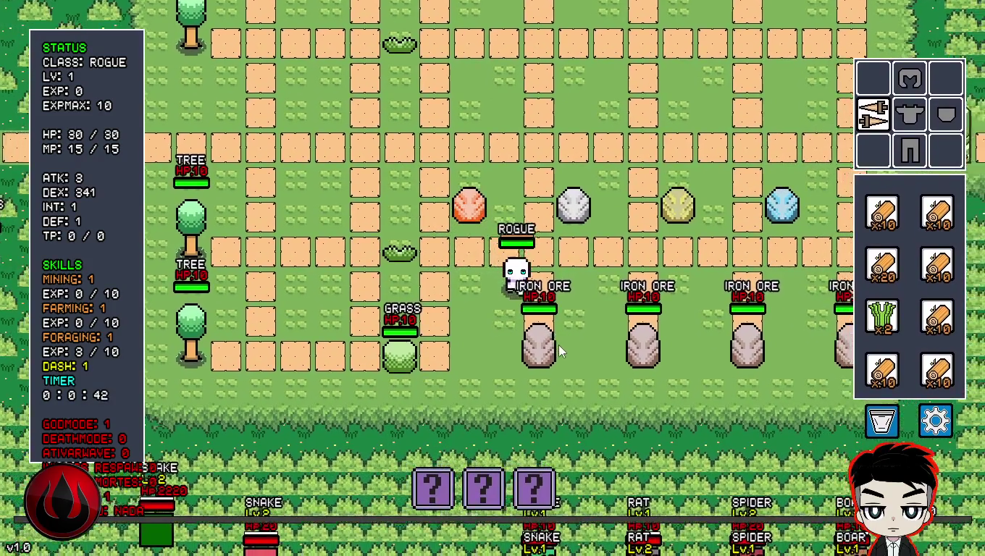
left_click(549, 351)
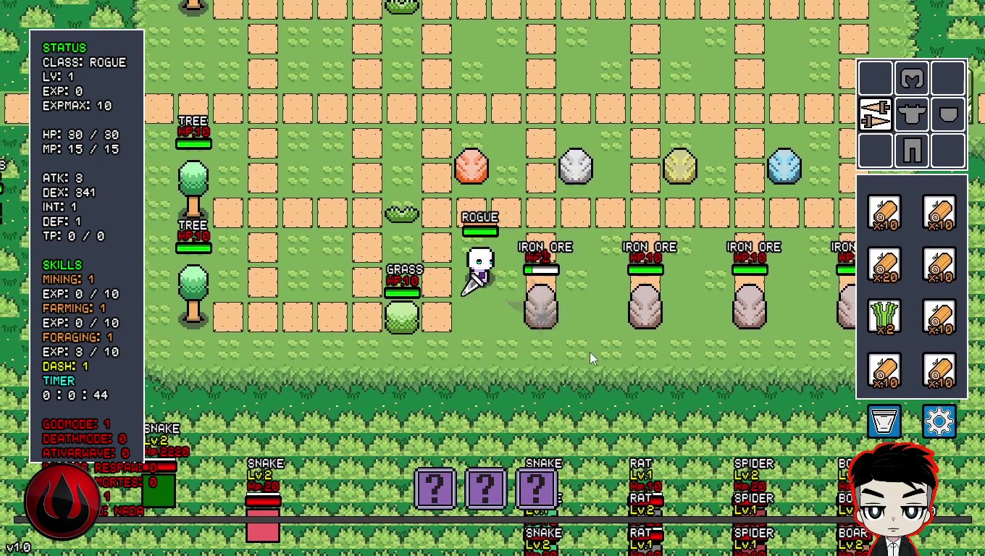
left_click(589, 352)
left_click(588, 352)
left_click(588, 352)
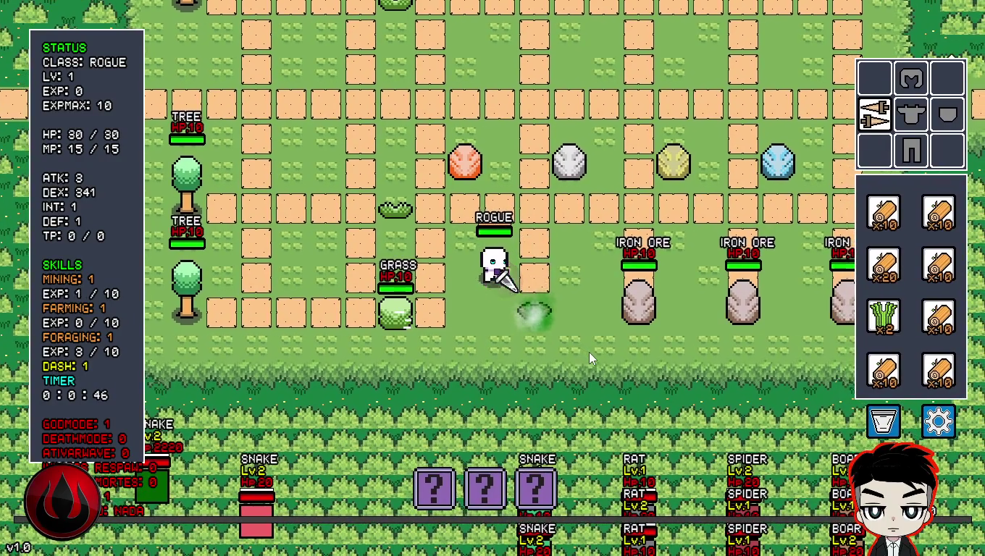
- Mine the remaining iron ores in the row to the right
key("d")
left_click(616, 345)
left_click(615, 342)
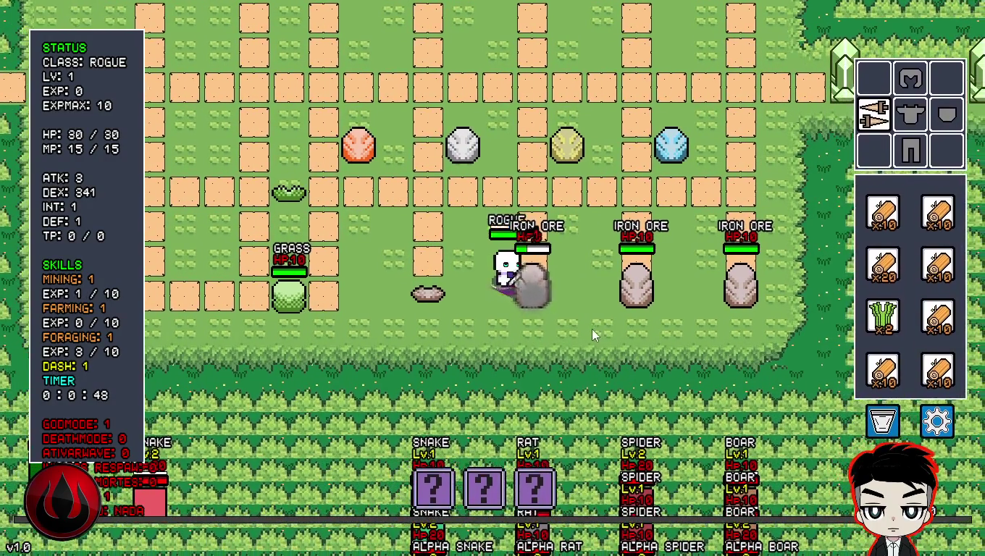
key("d")
left_click(584, 331)
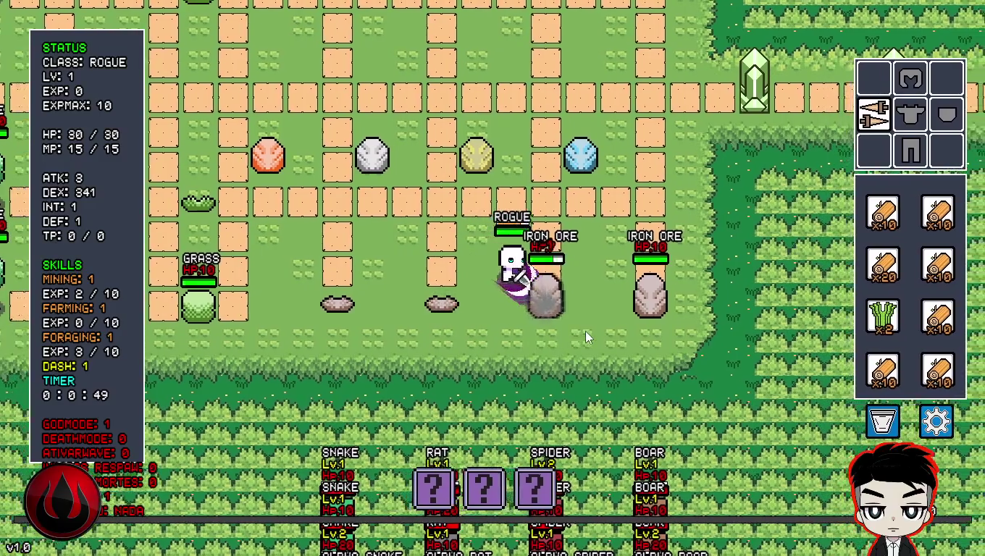
left_click(585, 330)
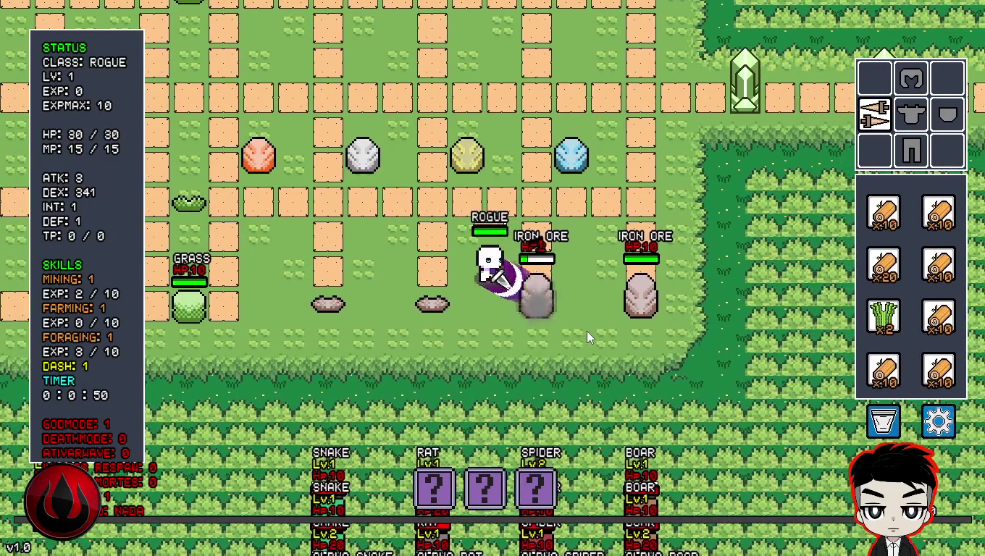
key("d")
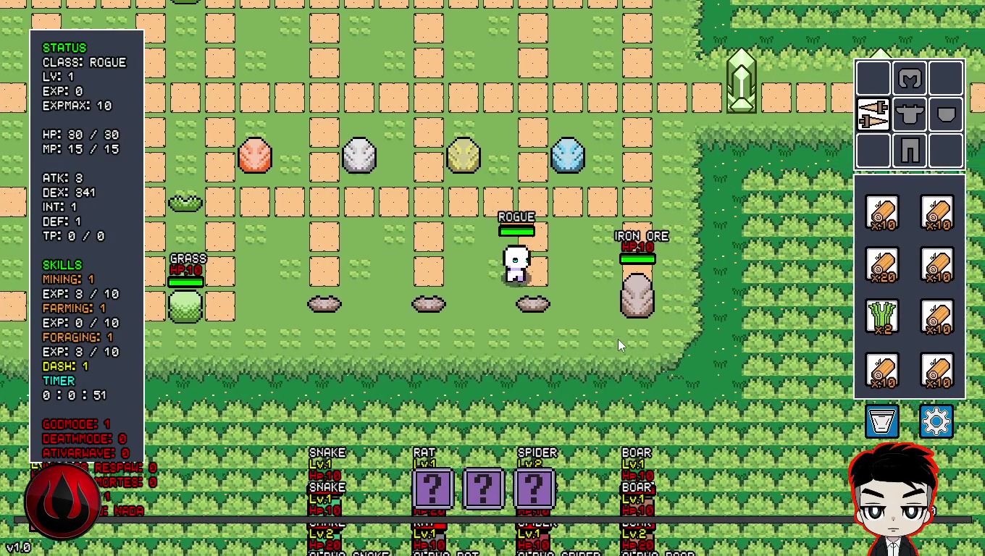
key("d")
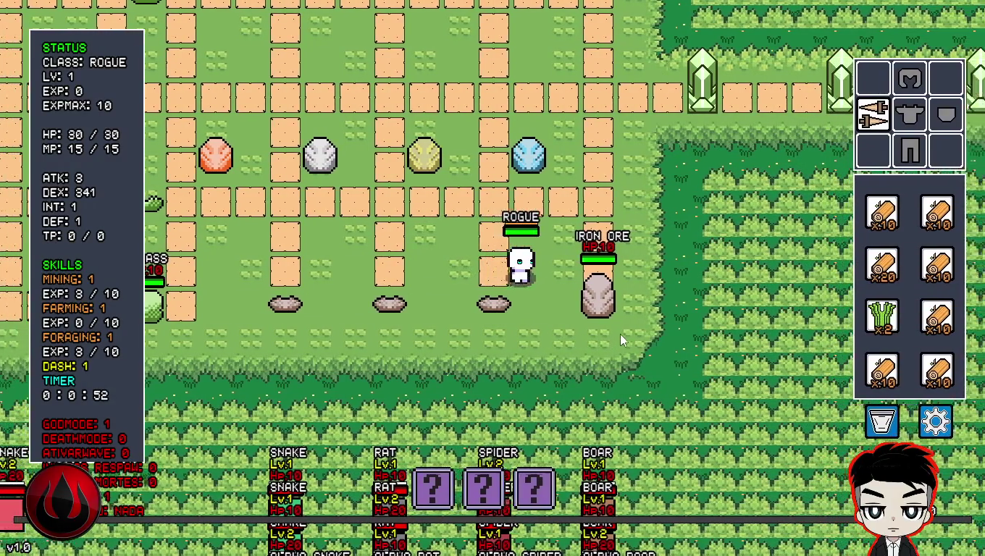
left_click(621, 335)
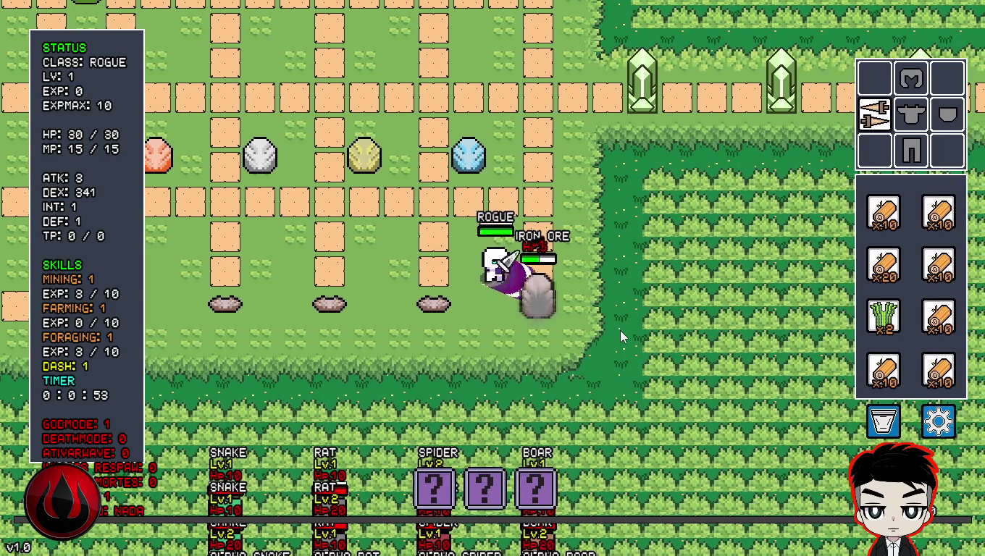
left_click(620, 331)
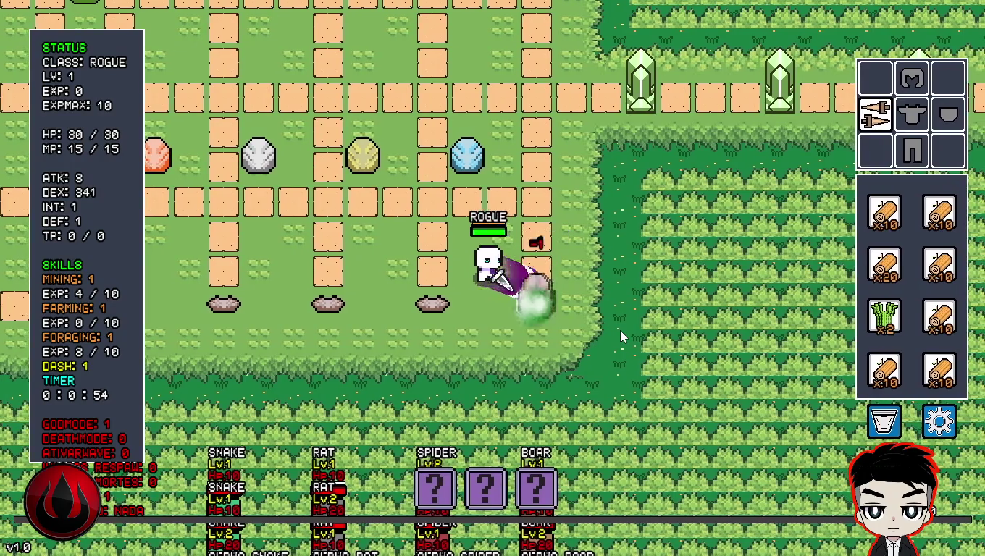
- Walk back left and destroy the grass bush to collect grass
key("a")
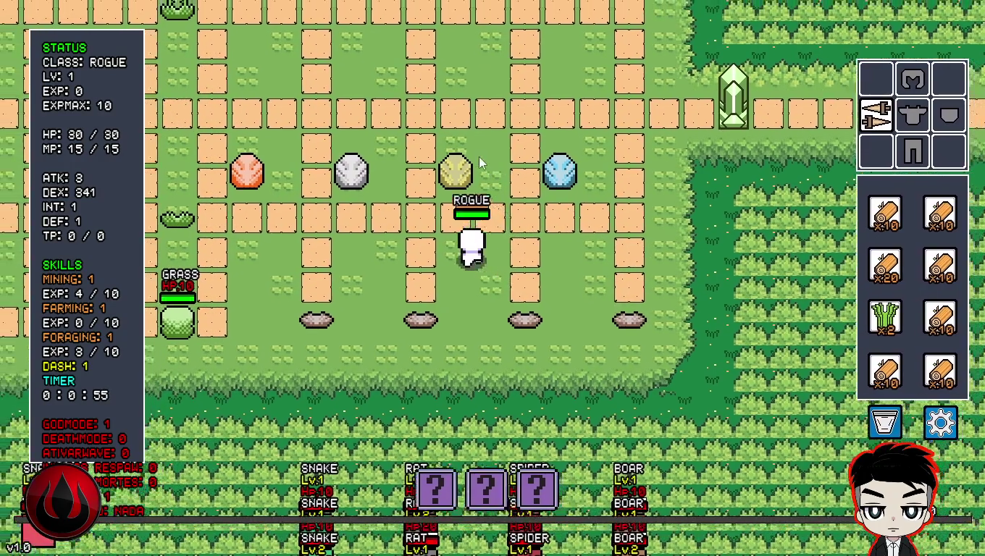
key("w")
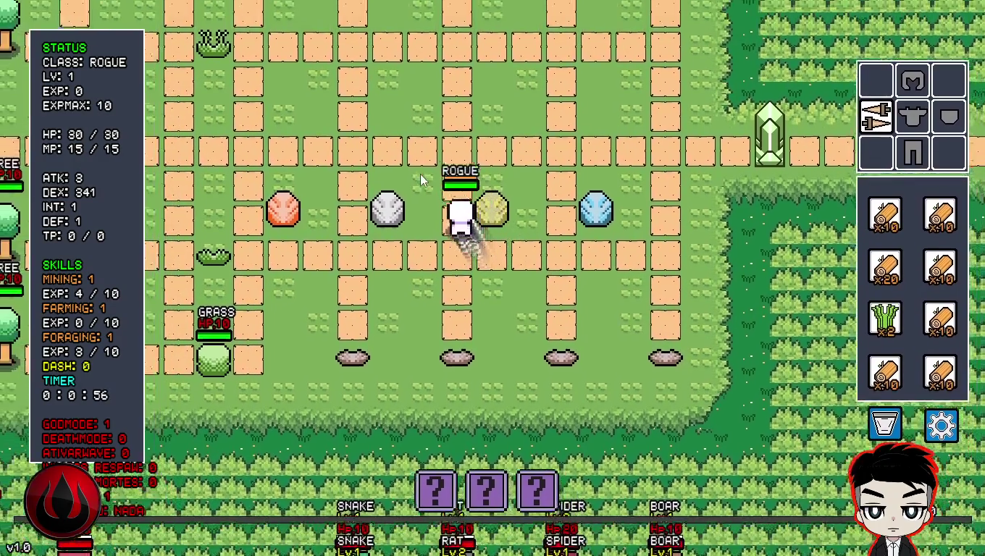
key("a")
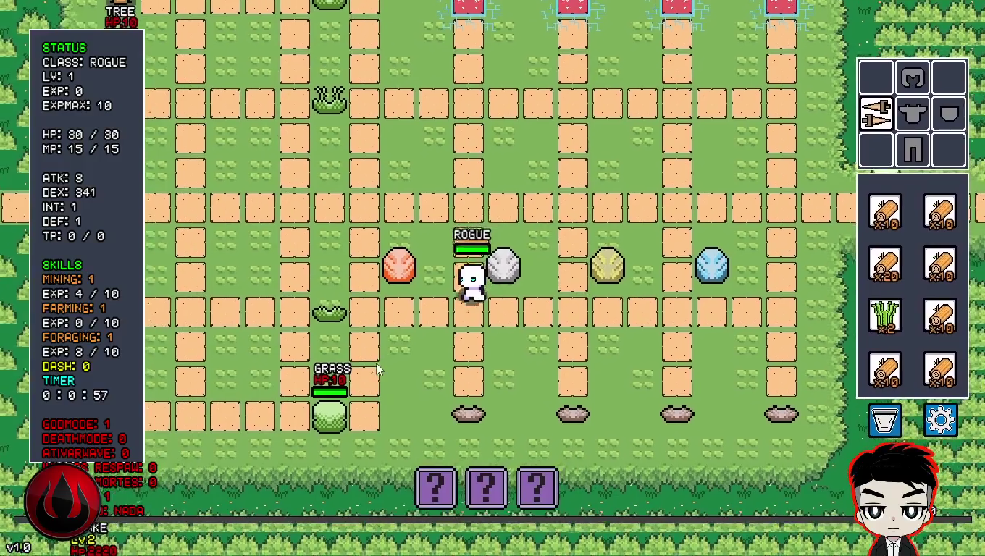
key("s")
key("a")
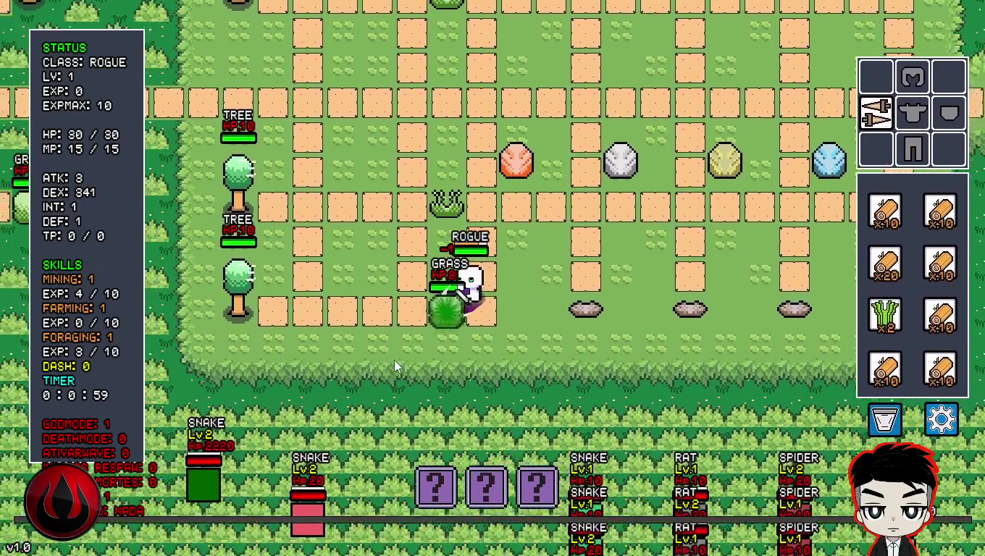
left_click(400, 363)
left_click(405, 361)
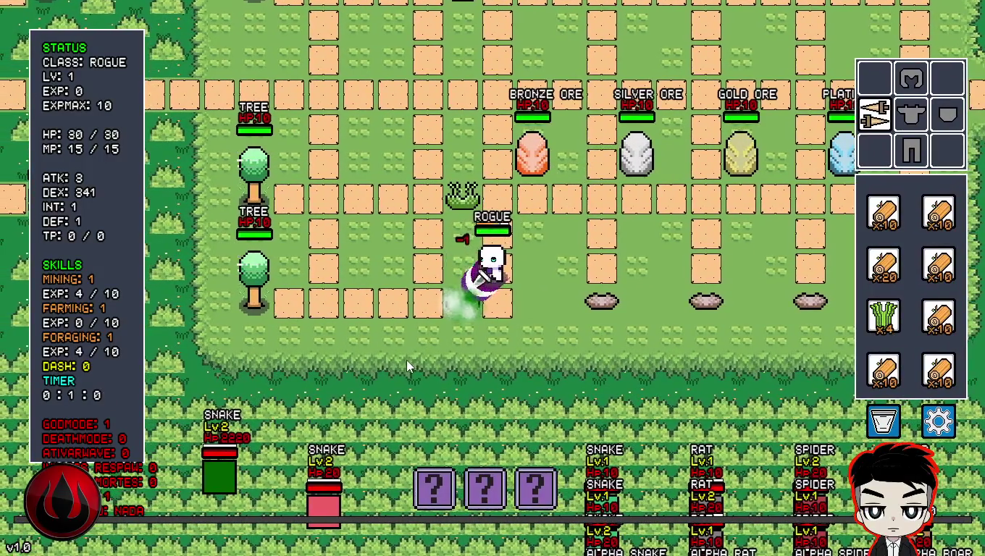
- Break the Bronze, Silver, Gold and Platina Ores and drag the dropped chunk into the inventory
key("w")
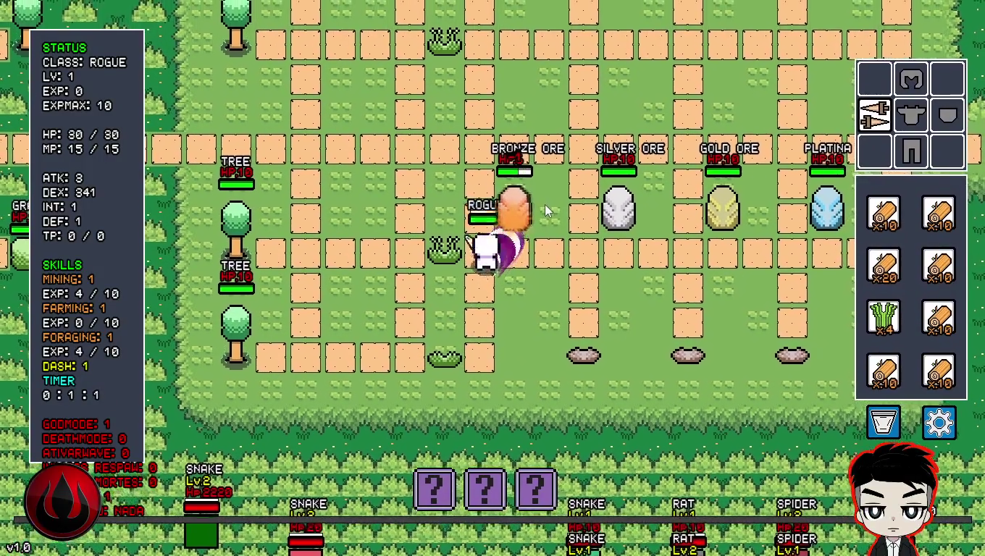
left_click(544, 204)
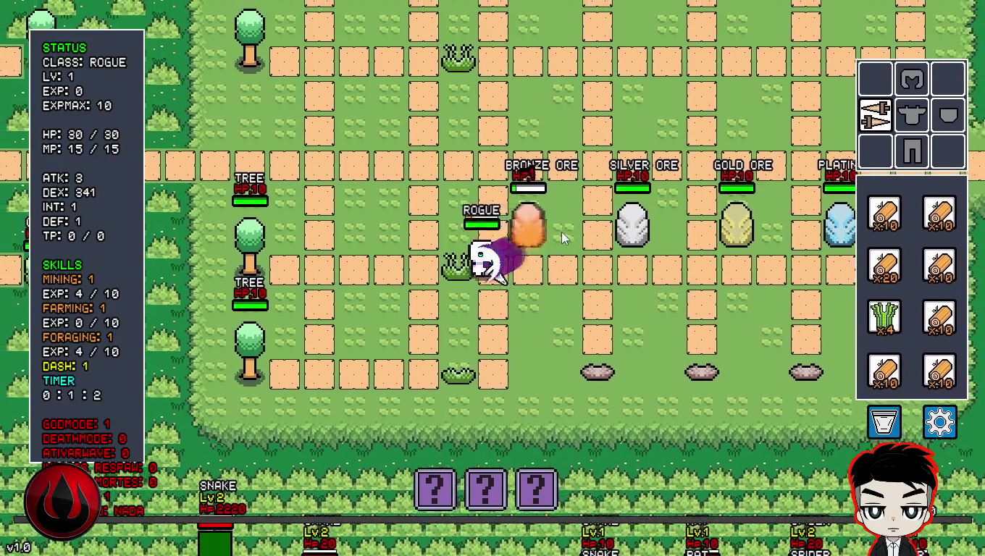
key("d")
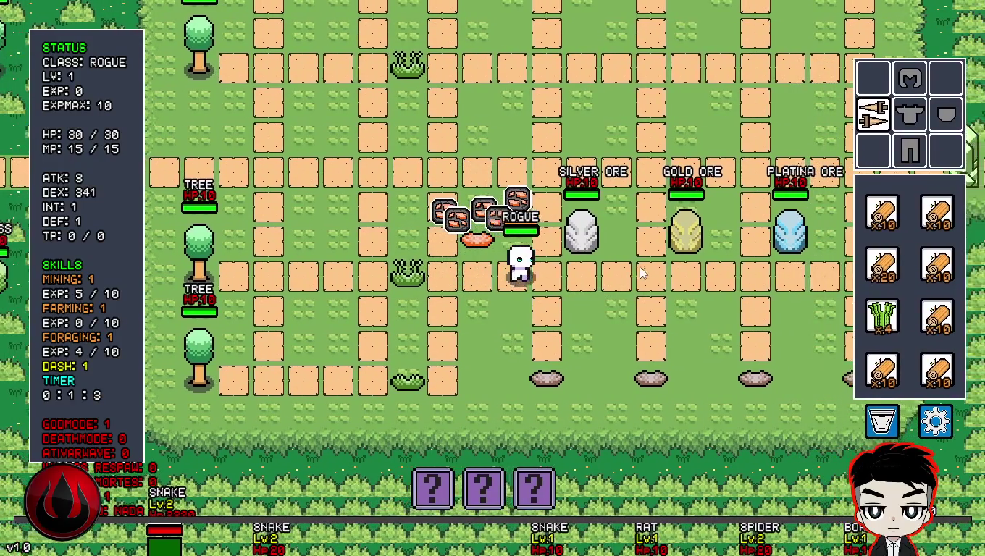
key("d")
key("w")
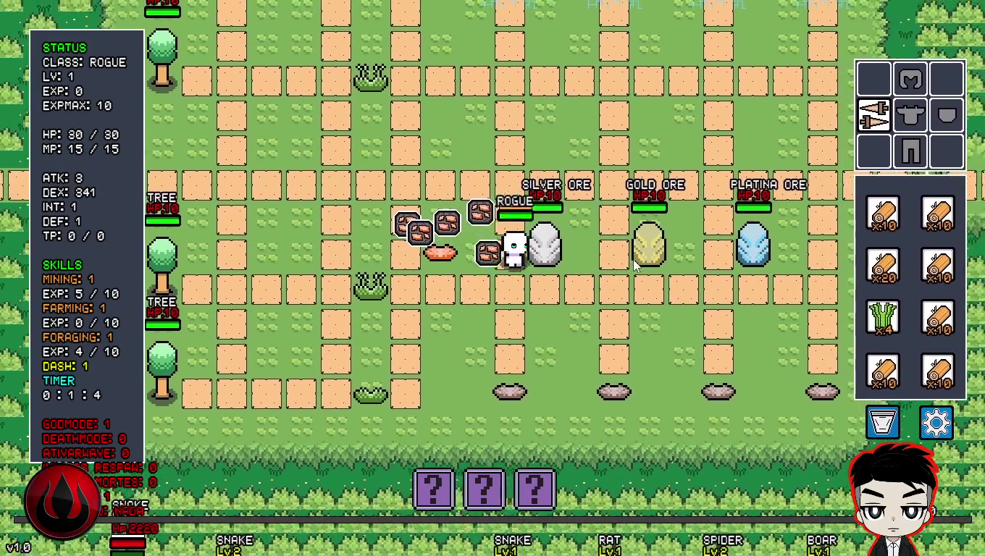
left_click(630, 318)
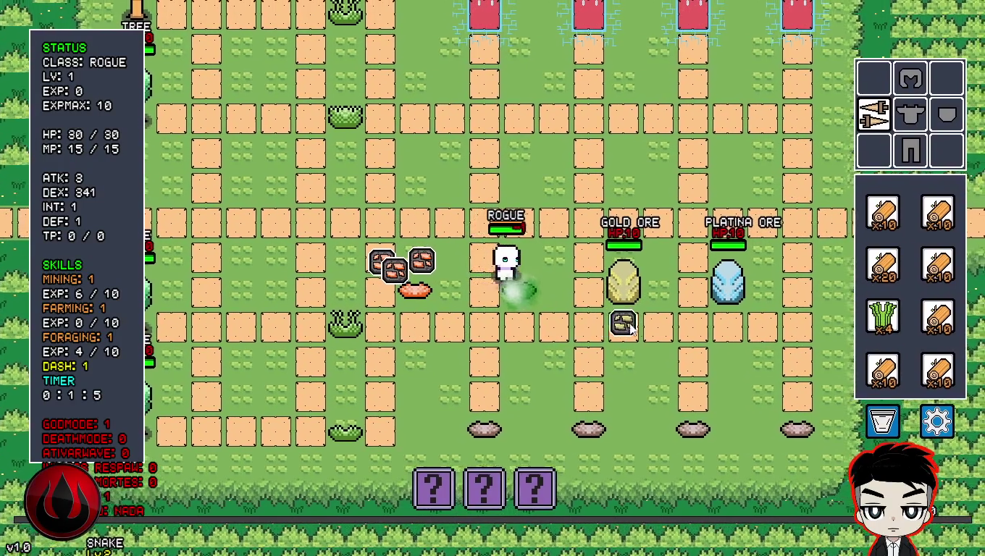
key("d")
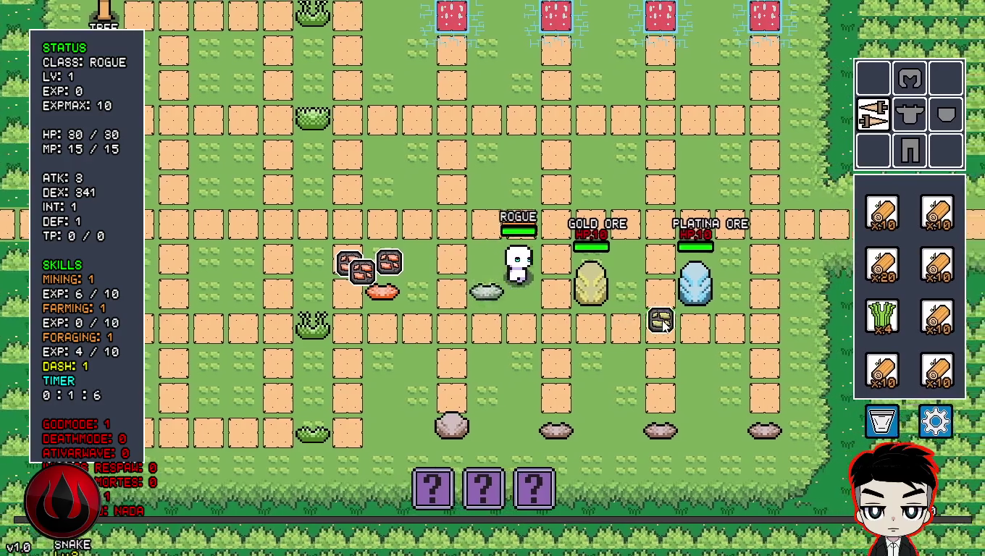
left_click(595, 329)
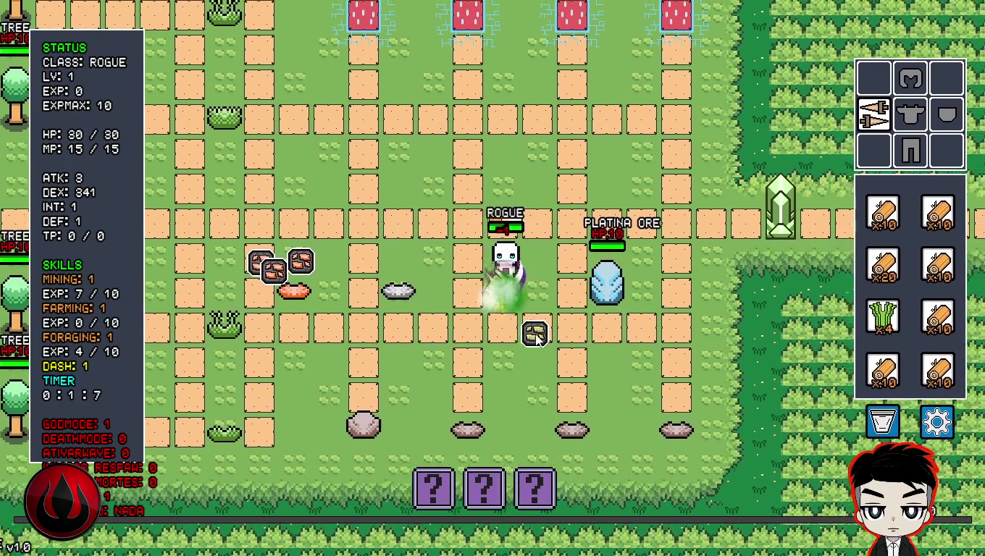
key("d")
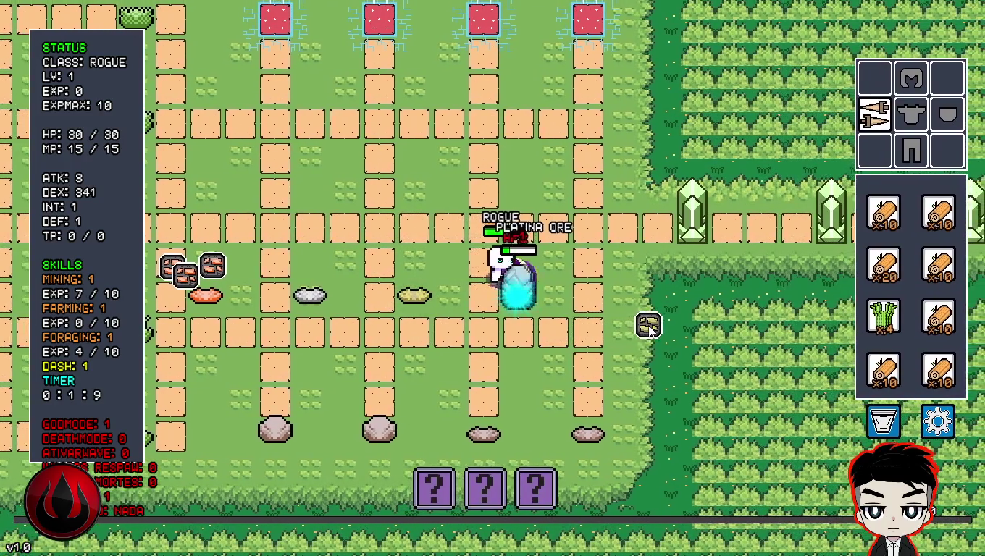
left_click(555, 290)
mouse_move(561, 292)
left_mouse_down()
mouse_move(589, 293)
mouse_move(724, 348)
mouse_move(869, 376)
mouse_move(929, 407)
left_mouse_up()
key("s")
- Pause the game and quit twice to return to the GameMaker editor
key("Escape")
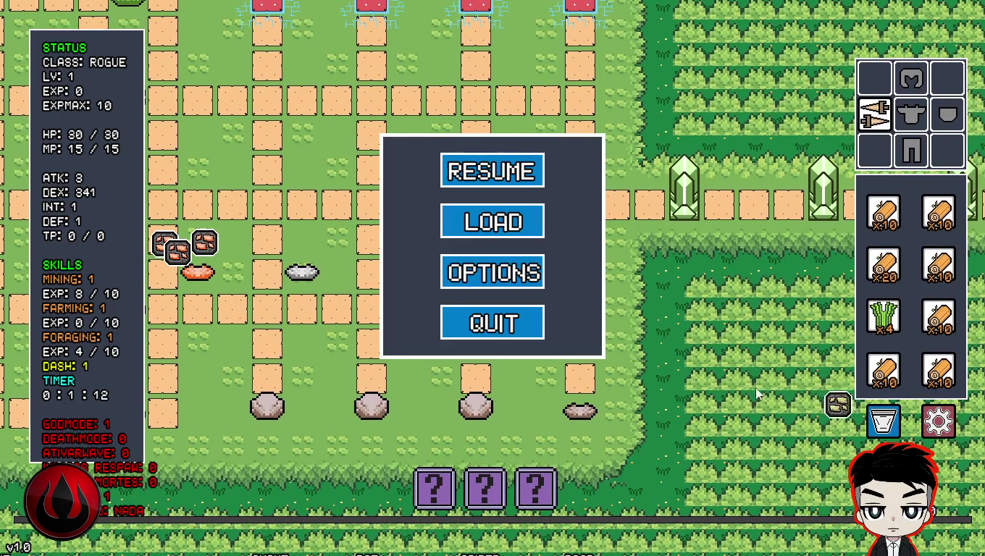
left_click(522, 323)
left_click(540, 346)
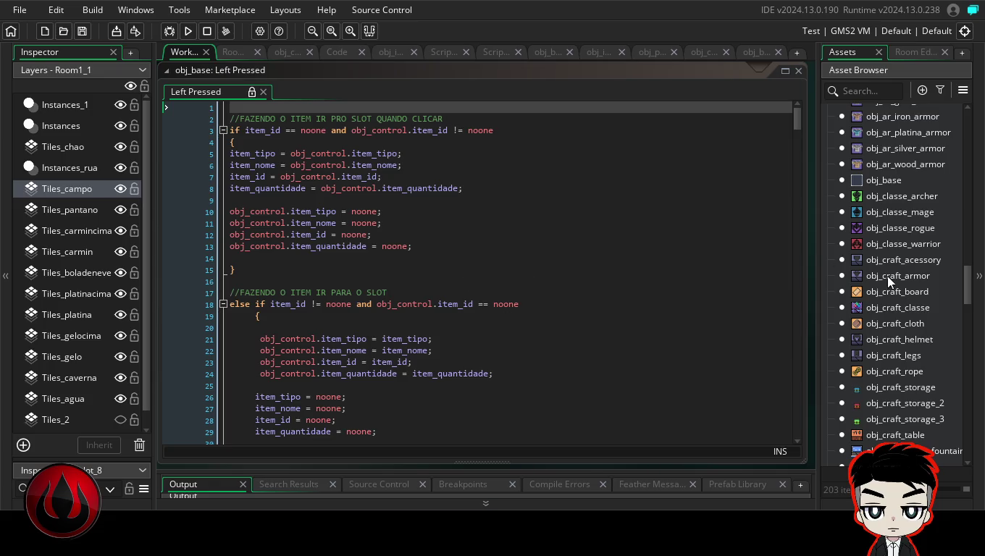
left_click_drag(968, 281, 977, 114)
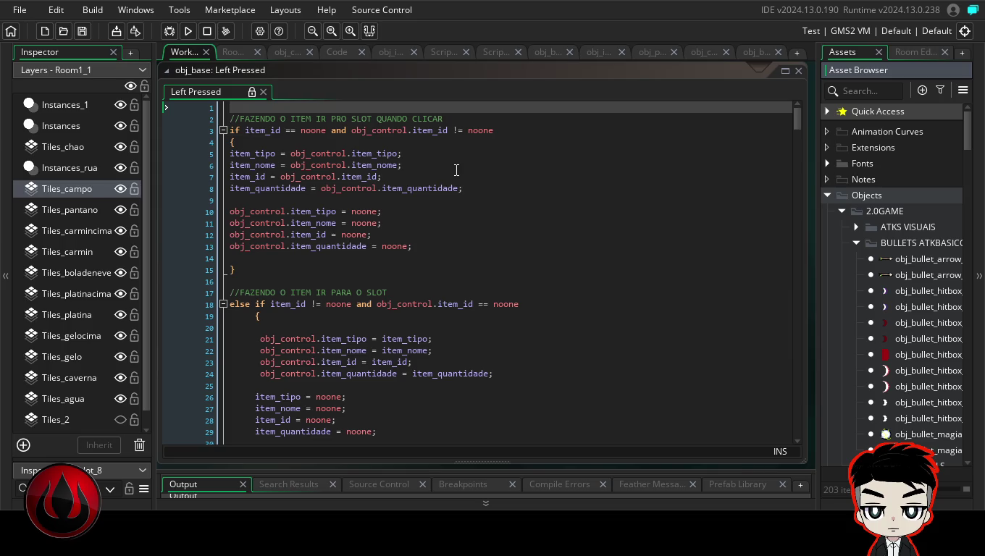
- Open obj_slot_1's Left Pressed event in a maximized code window and read through it
mouse_move(798, 111)
left_mouse_down()
mouse_move(795, 147)
mouse_move(795, 109)
left_mouse_up()
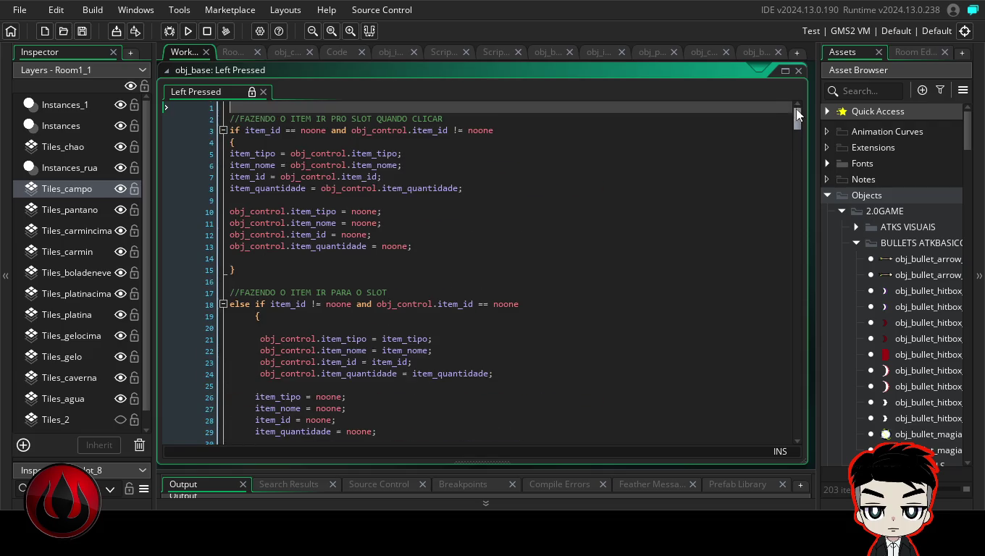
mouse_move(971, 134)
left_mouse_down()
mouse_move(965, 266)
mouse_move(964, 247)
left_mouse_up()
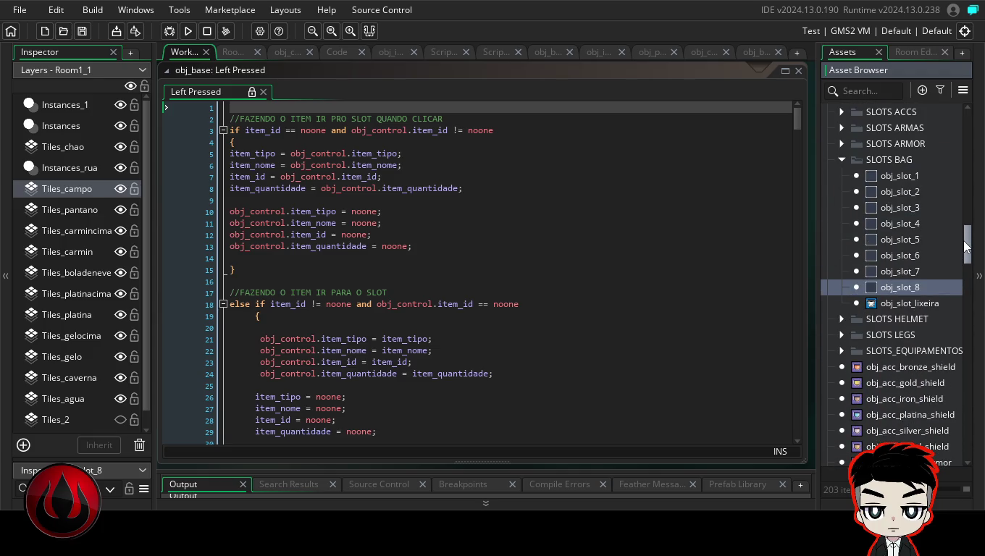
double_click(900, 178)
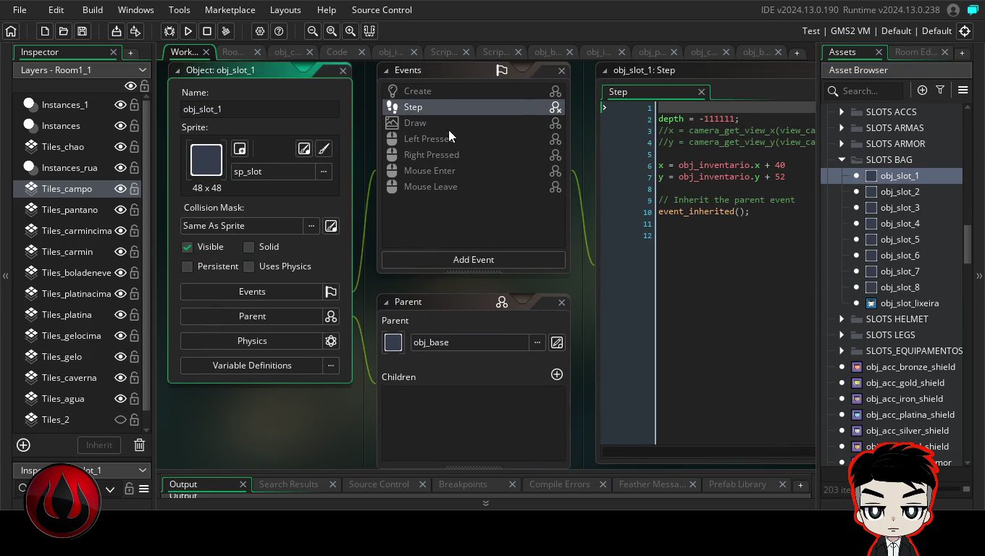
left_click(453, 140)
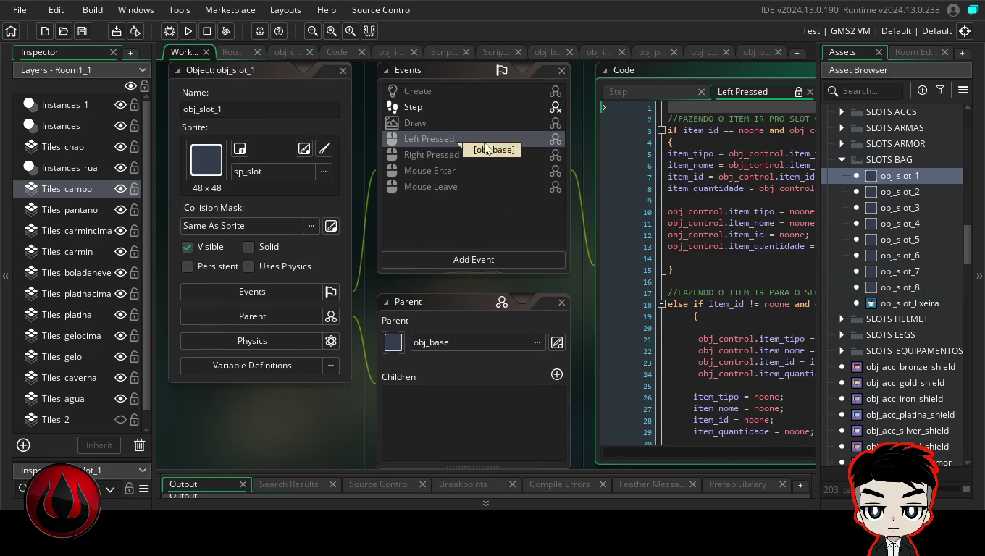
double_click(729, 68)
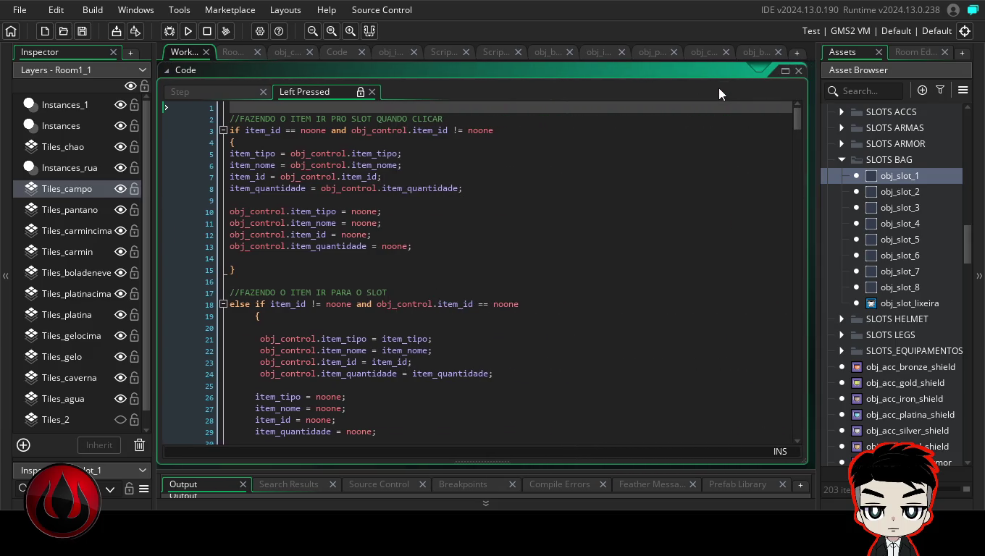
mouse_move(972, 247)
left_mouse_down()
mouse_move(971, 130)
mouse_move(953, 207)
left_mouse_up()
scroll(950, 217, "down", 10)
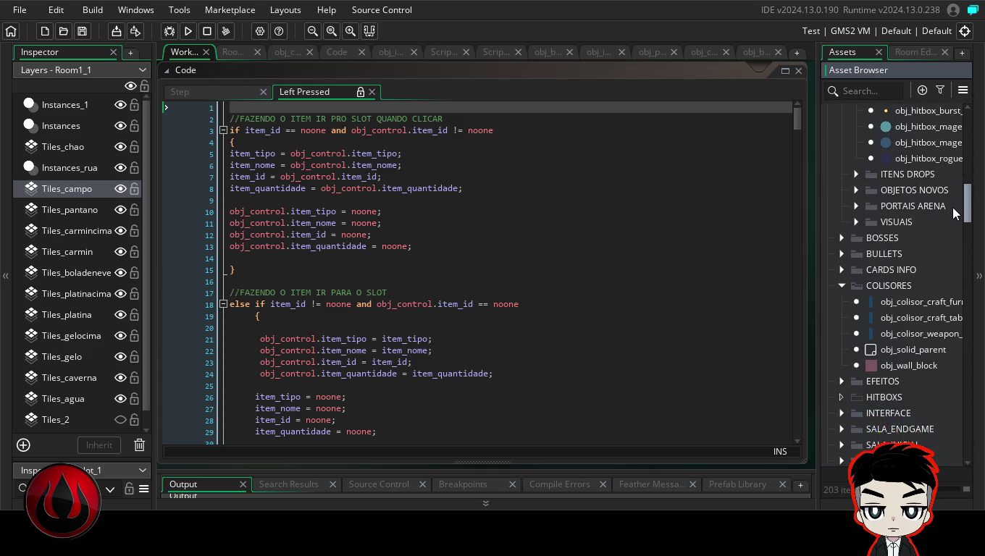
scroll(941, 217, "up", 12)
scroll(940, 190, "up", 3)
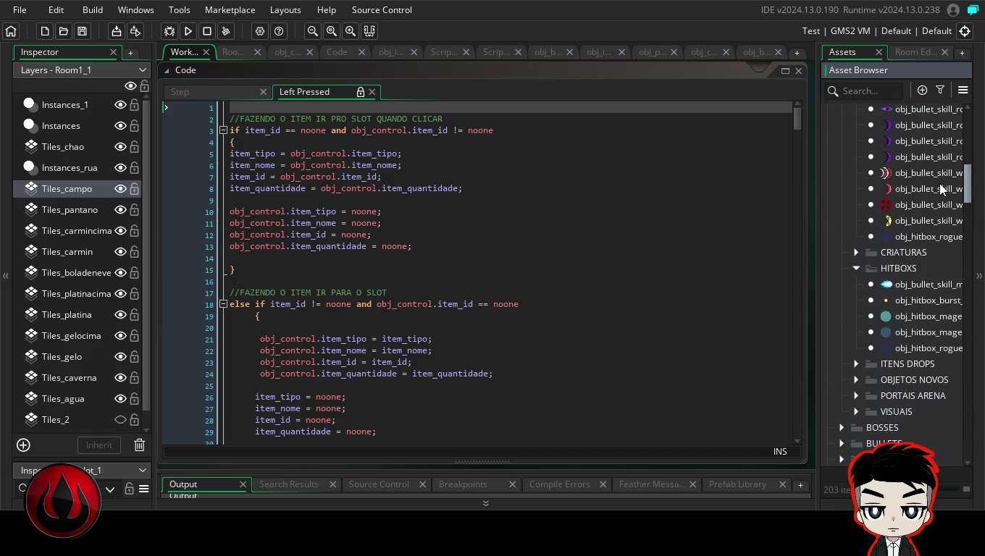
scroll(941, 189, "up", 10)
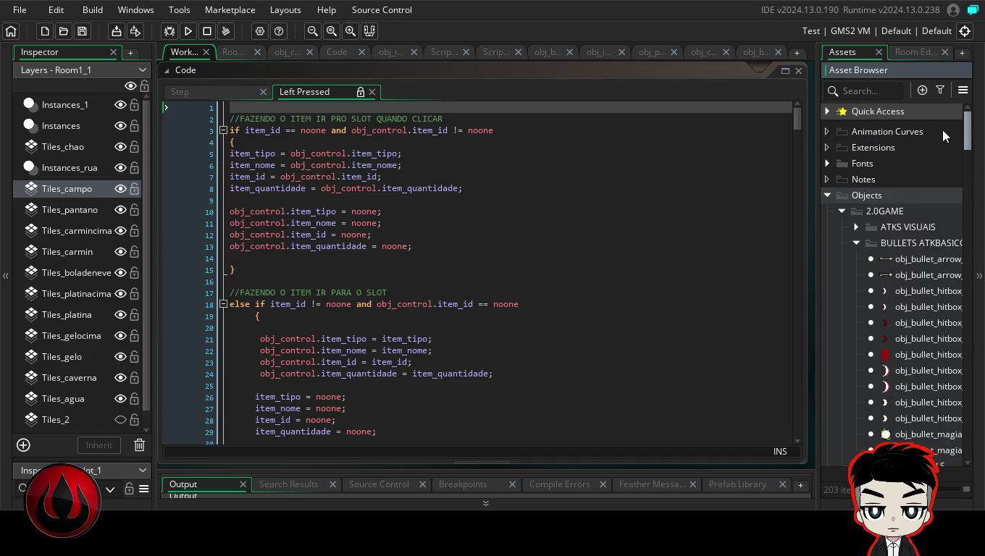
scroll(940, 129, "down", 20)
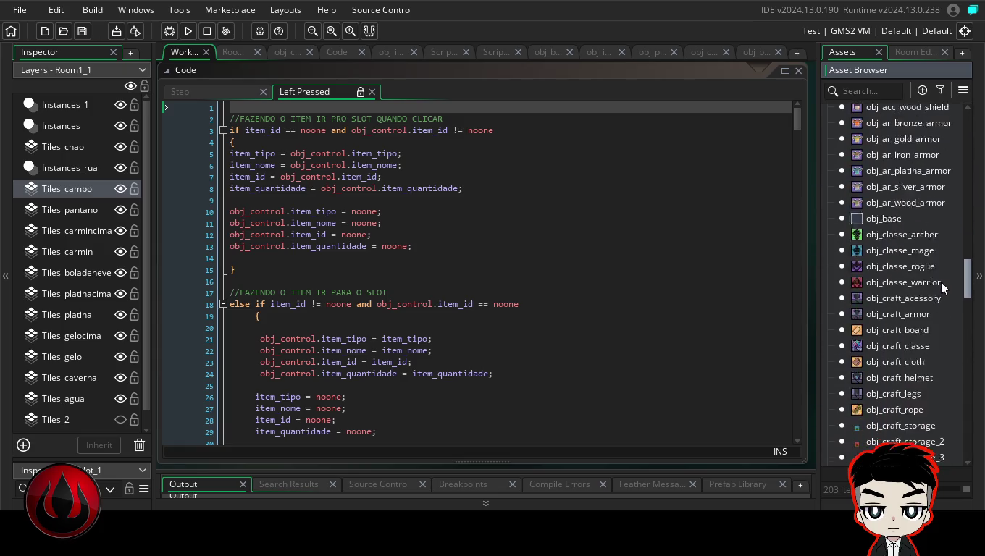
scroll(939, 329, "down", 5)
scroll(938, 370, "up", 4)
scroll(942, 354, "down", 5)
scroll(971, 350, "up", 2)
scroll(971, 289, "up", 20)
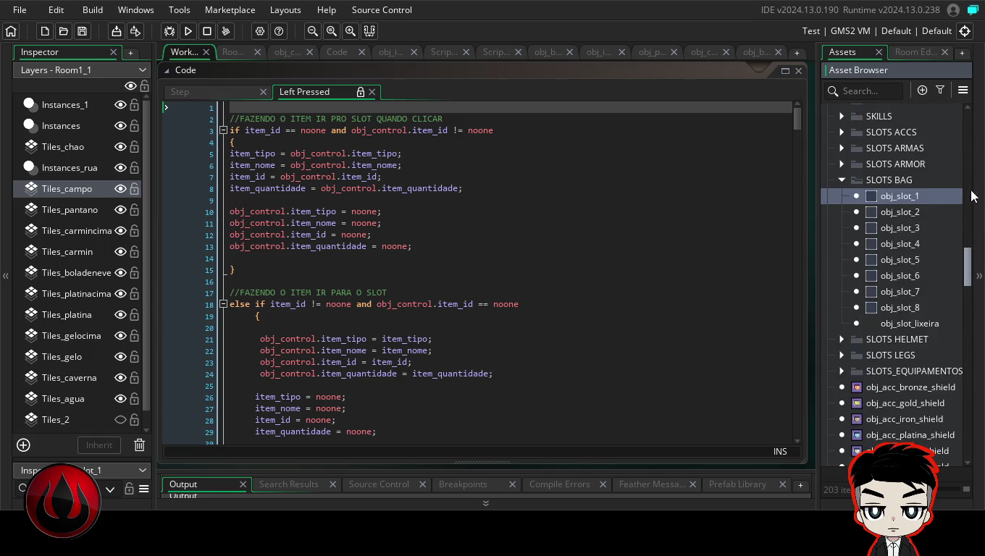
- Collapse BULLETS ATKBASICO and BULLETS SKILLS, expand ITENS DROPS, and open obj_iten_drop_wood
left_click_drag(970, 125, 968, 155)
scroll(942, 173, "up", 2)
scroll(878, 196, "up", 2)
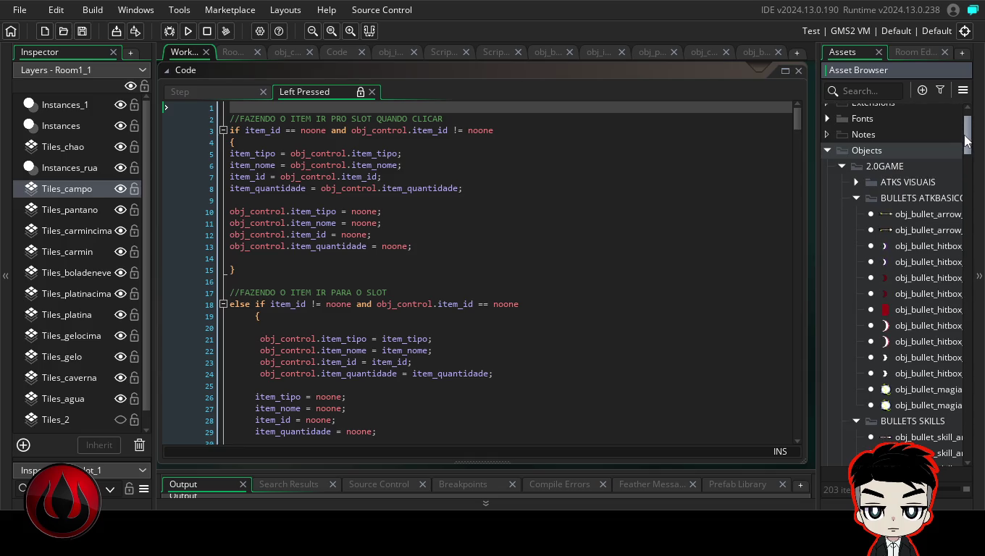
left_click(856, 197)
left_click(855, 215)
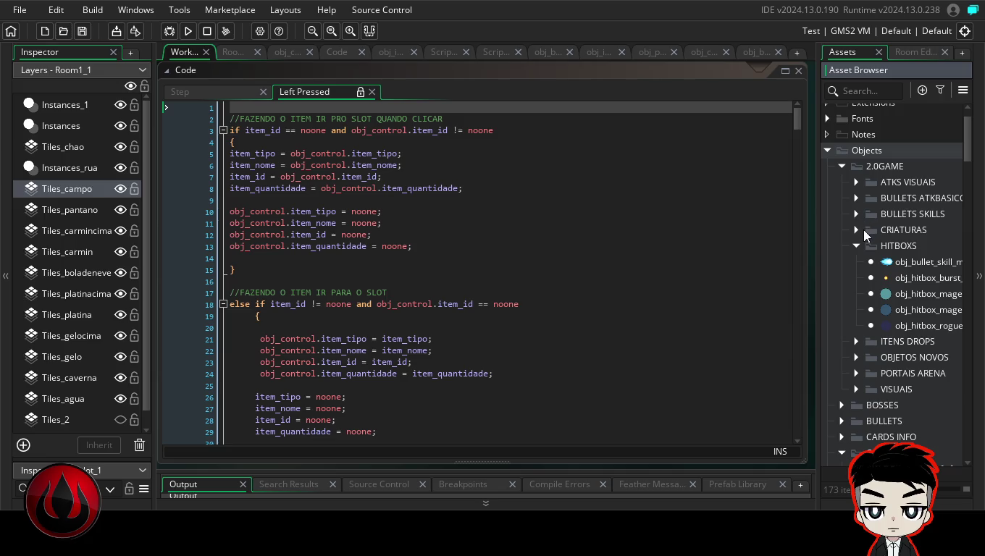
left_click(856, 341)
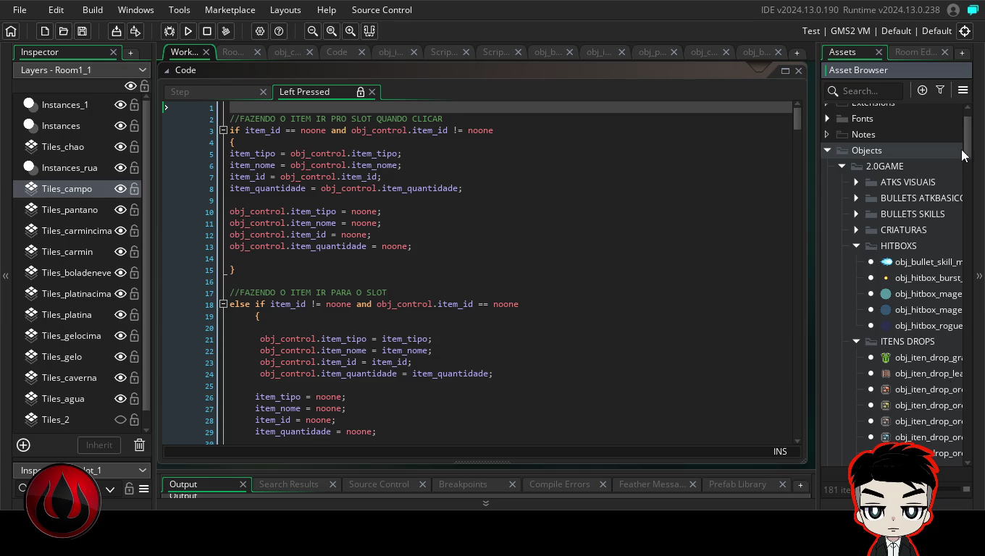
scroll(966, 154, "down", 2)
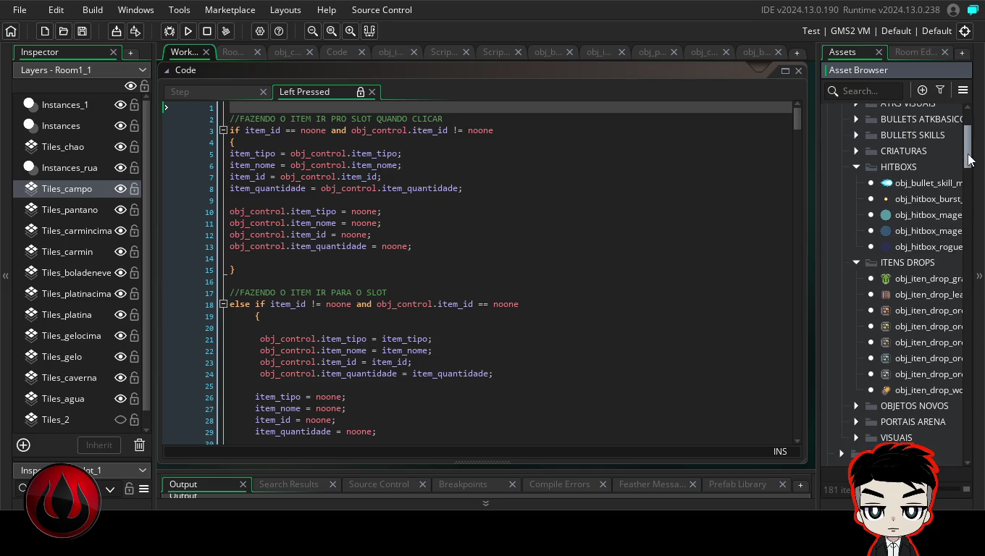
double_click(932, 389)
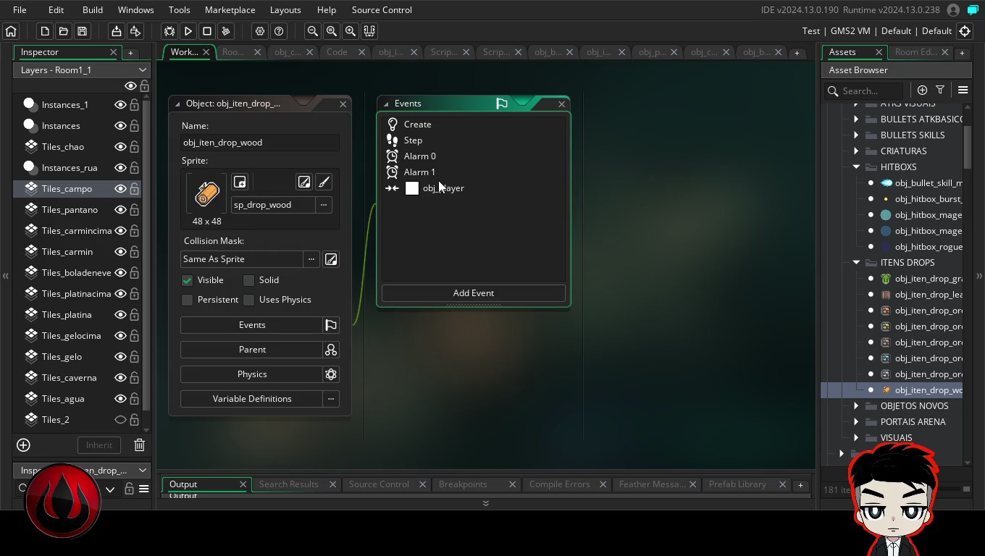
- Maximize obj_iten_drop_wood's obj_player collision code, expand and review its slot region, then fold it
left_click(448, 188)
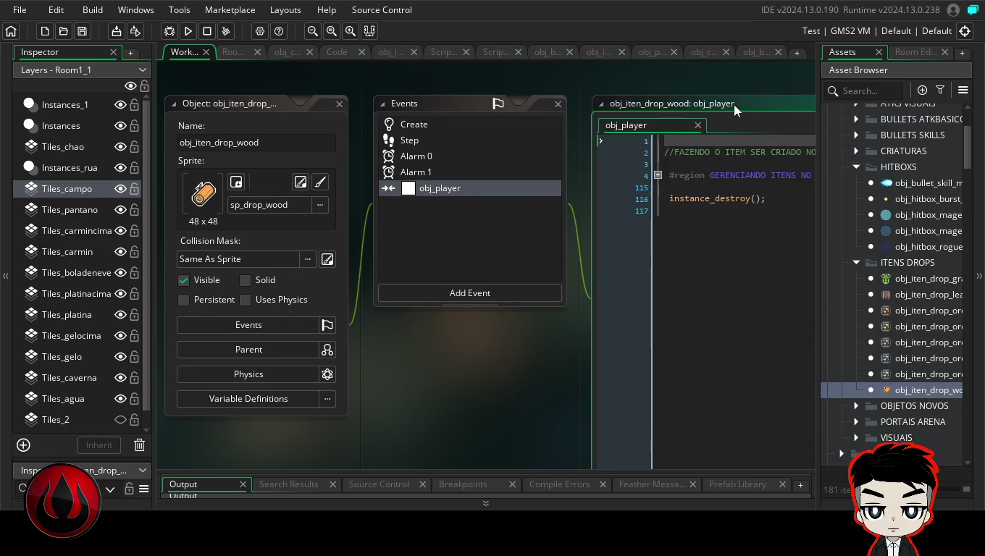
double_click(734, 105)
left_click(221, 142)
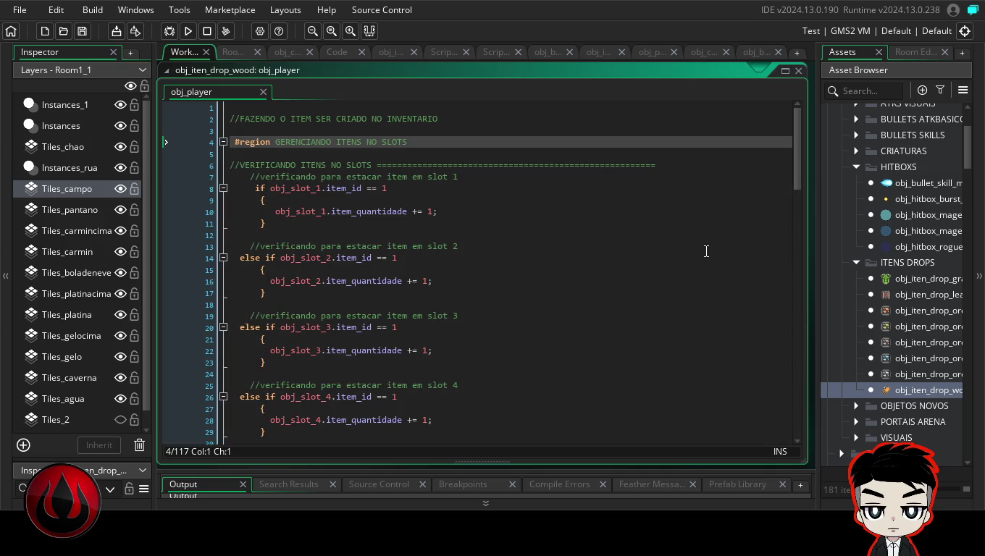
left_click_drag(796, 160, 797, 340)
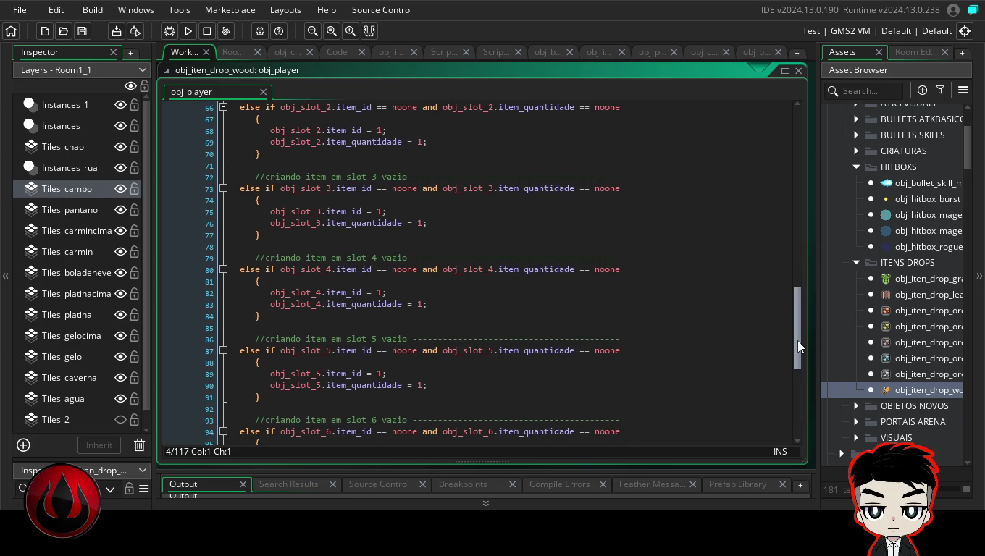
mouse_move(797, 340)
left_mouse_down()
mouse_move(802, 428)
mouse_move(791, 128)
left_mouse_up()
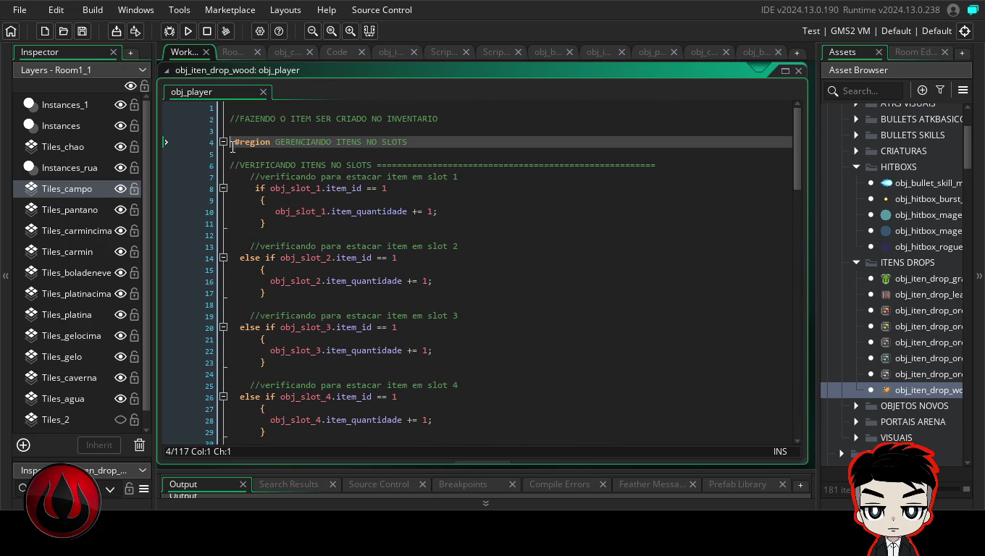
left_click(223, 142)
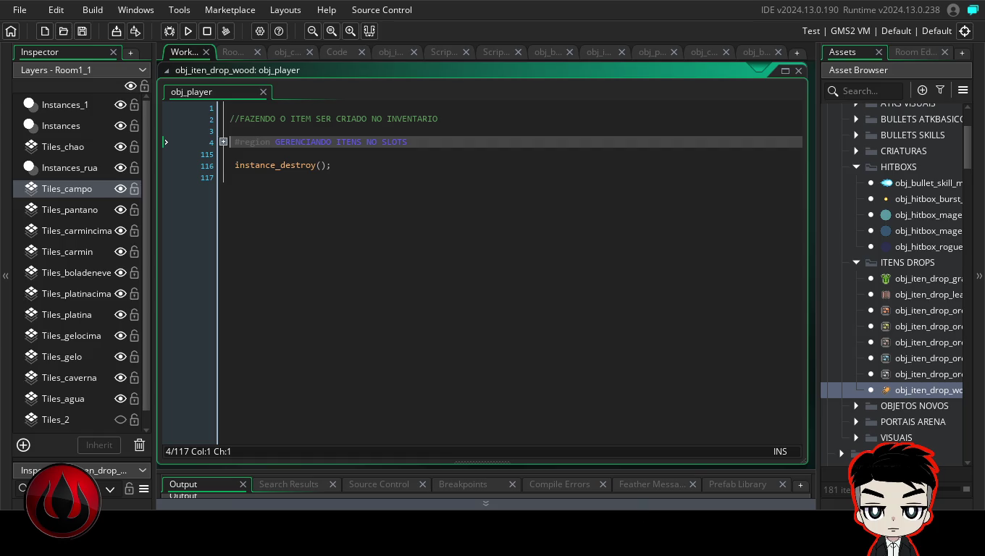
left_click(936, 388)
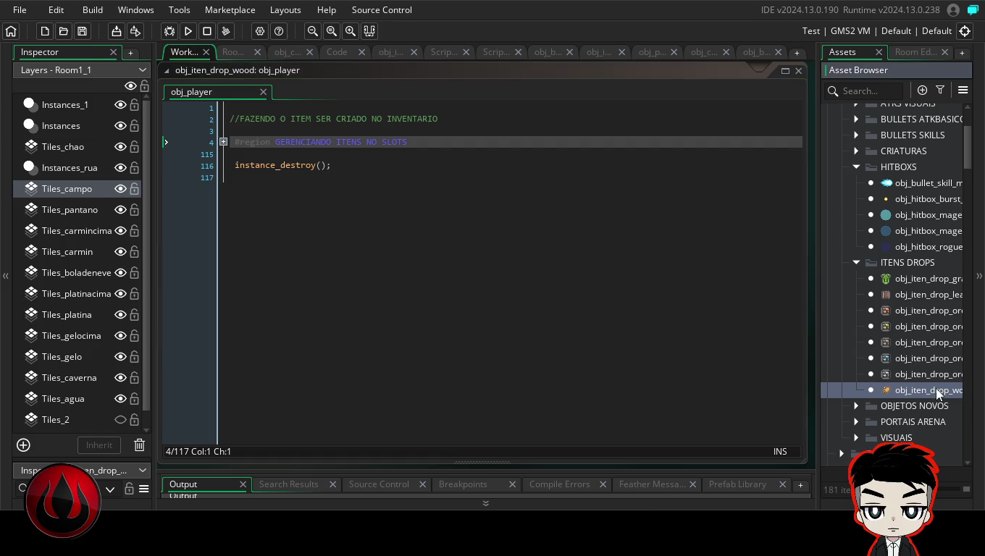
- Open obj_iten_drop_wood, compare its Step and obj_player events, and maximise the unfolded collision code
double_click(936, 388)
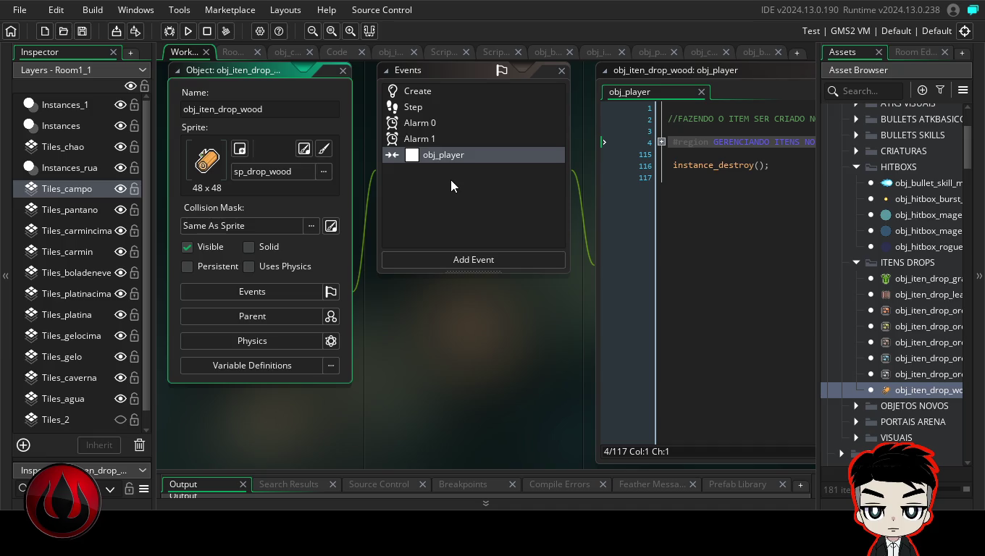
left_click(412, 105)
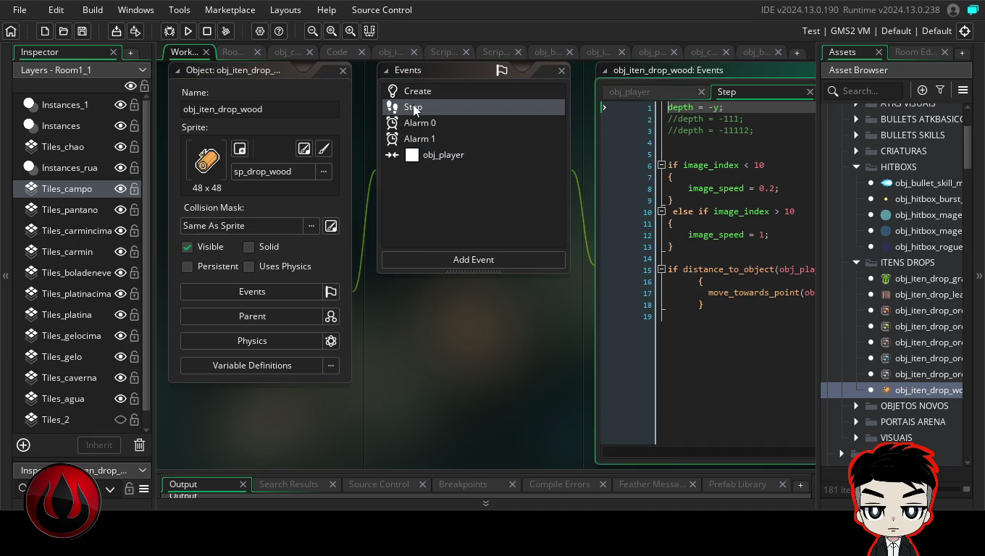
left_click(443, 155)
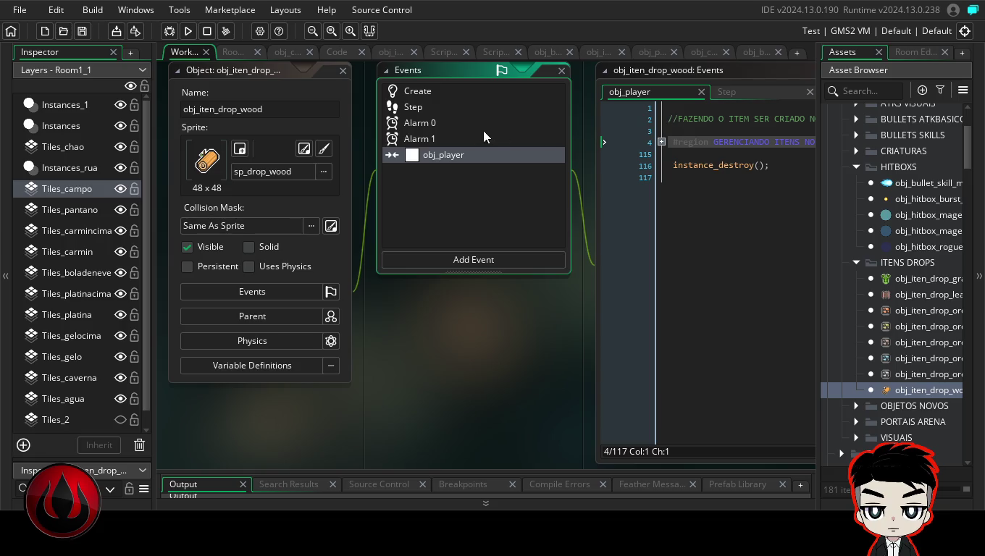
left_click(461, 106)
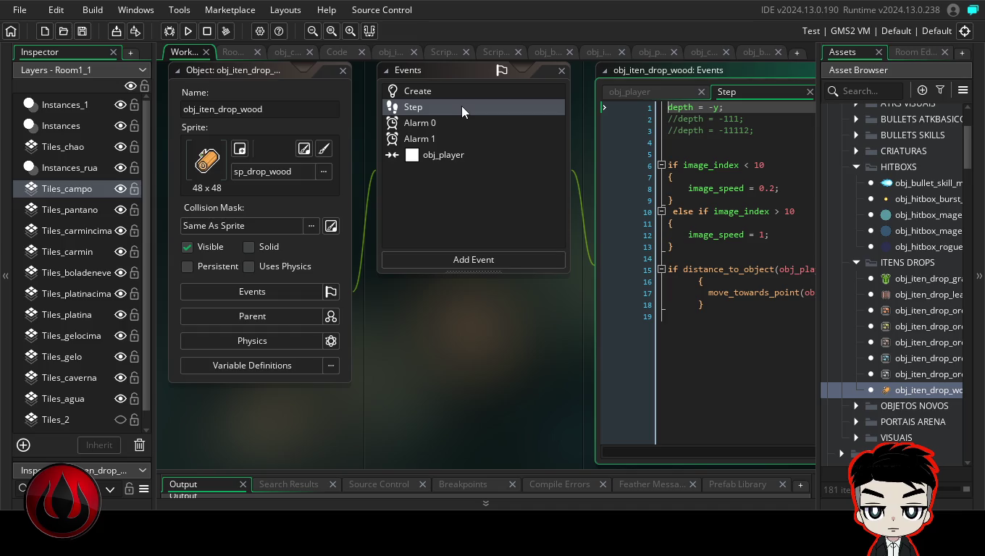
left_click(458, 155)
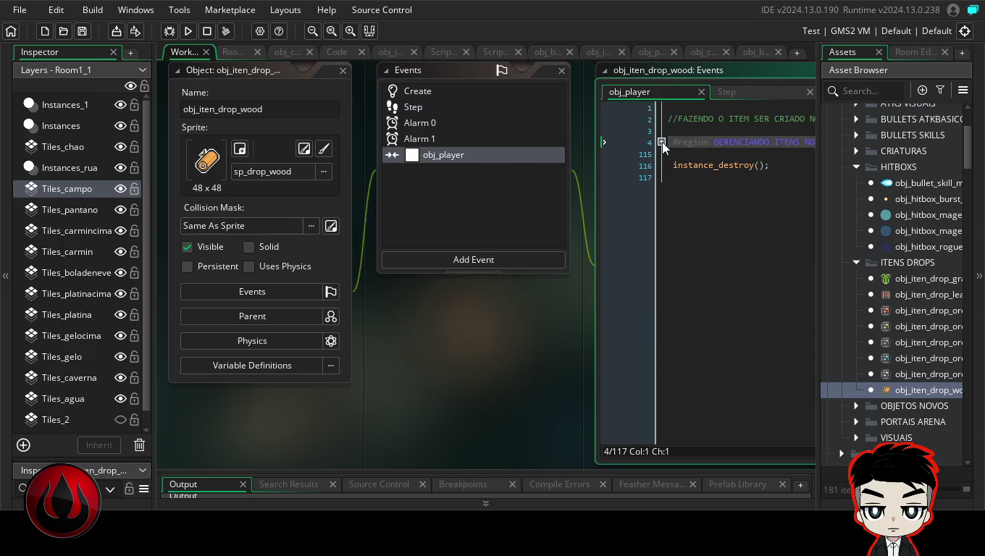
left_click(661, 142)
double_click(724, 66)
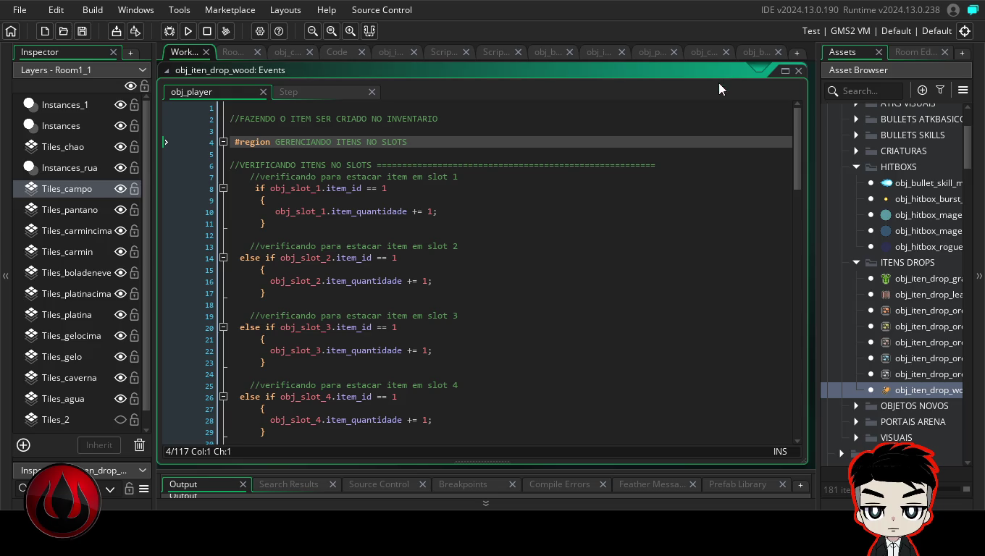
left_click_drag(796, 119, 798, 139)
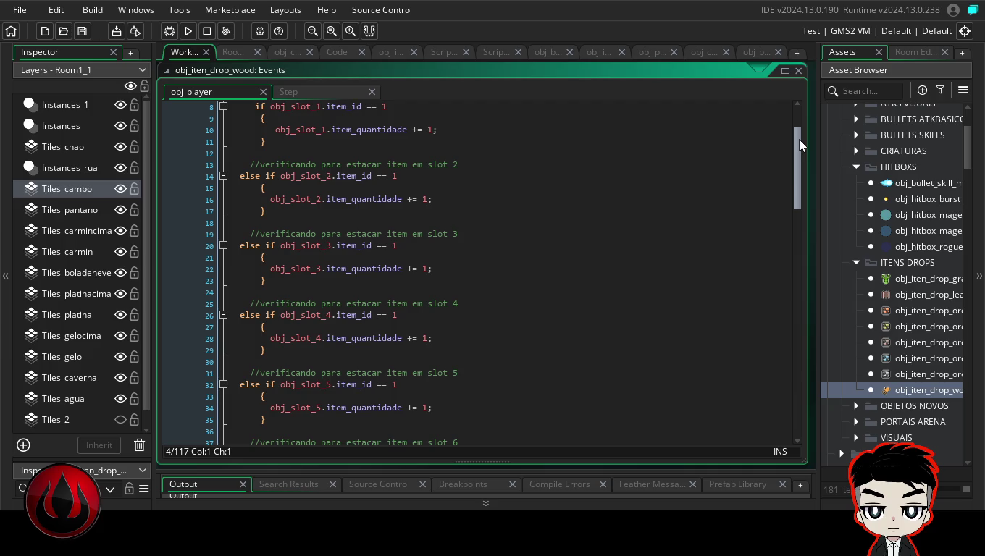
left_click_drag(795, 149, 789, 251)
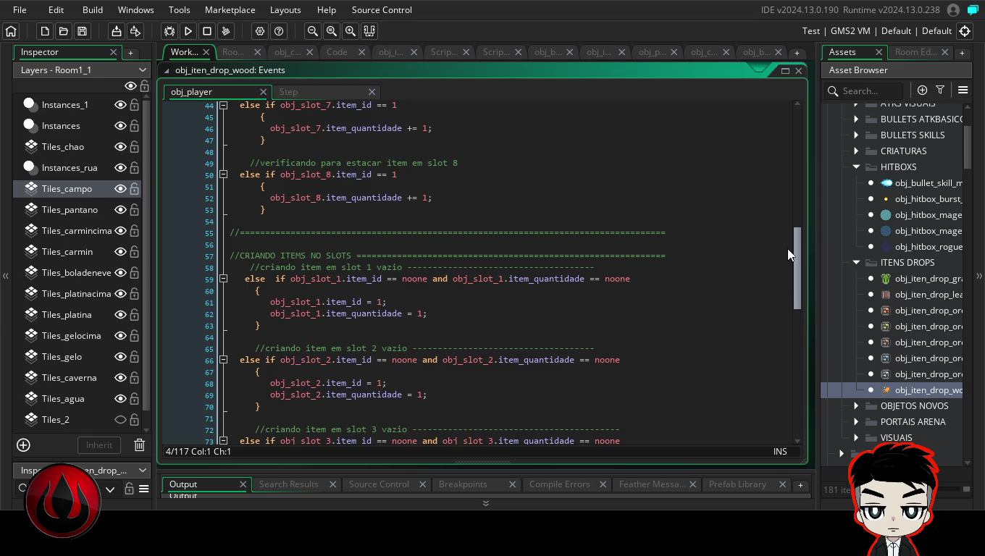
left_click_drag(787, 248, 813, 117)
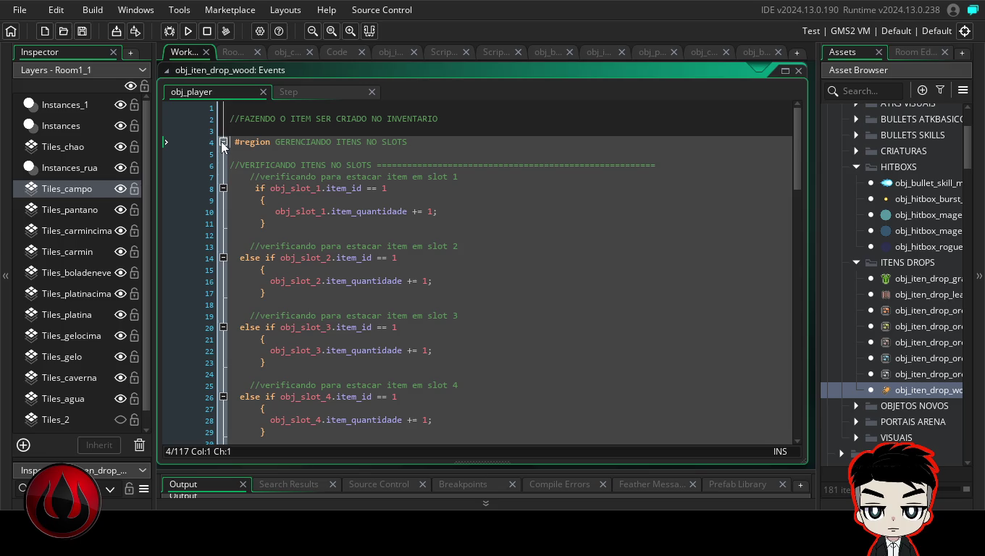
left_click(222, 142)
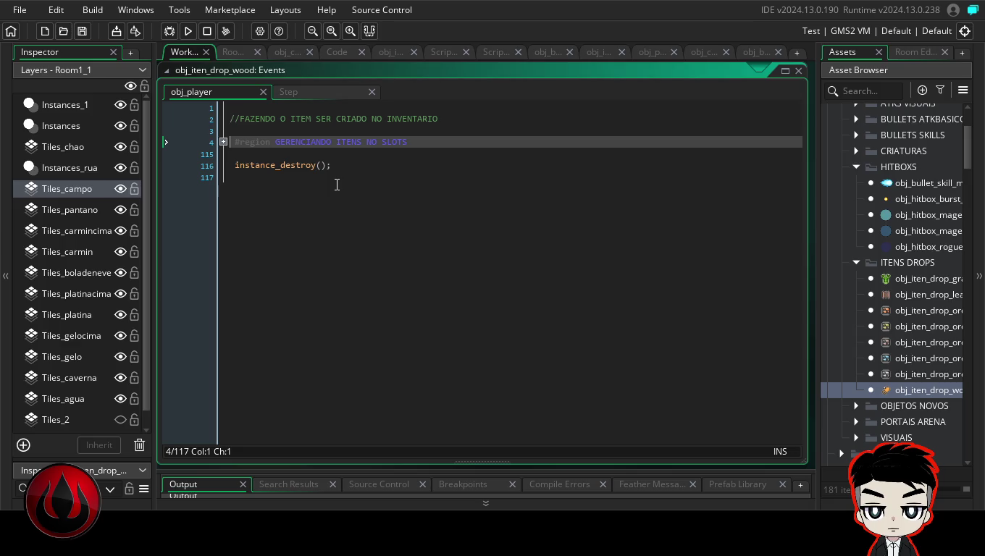
left_click(223, 141)
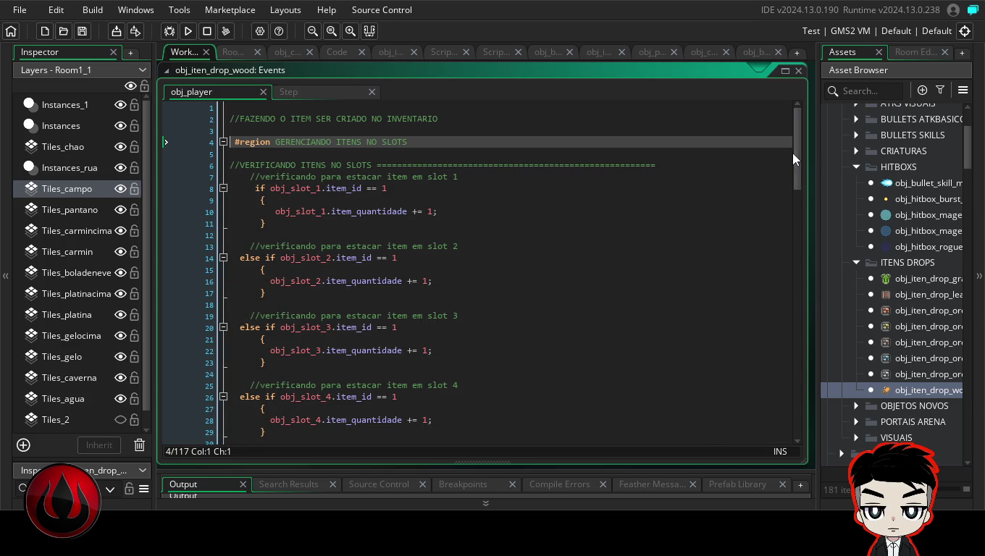
left_click_drag(795, 153, 793, 424)
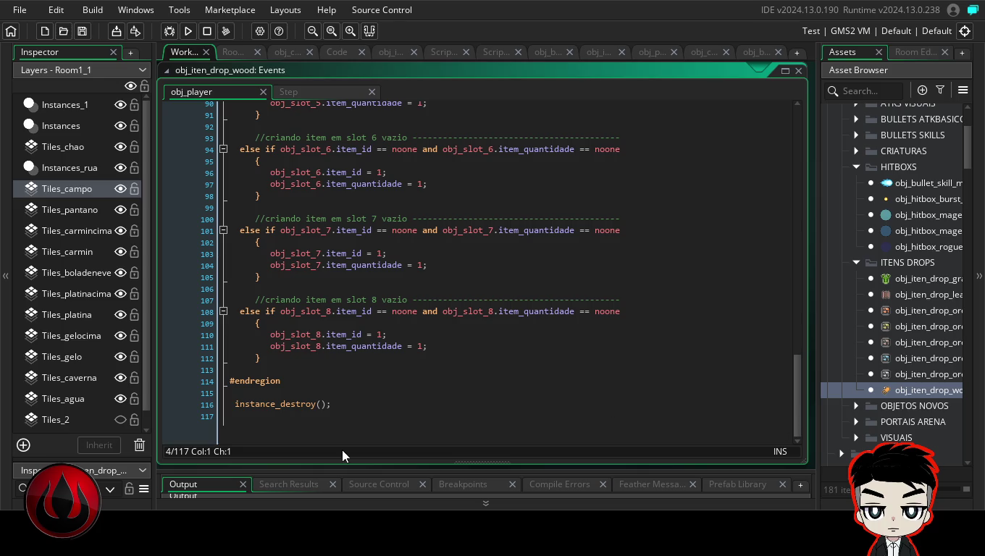
left_click_drag(337, 408, 234, 408)
key("ctrl+c")
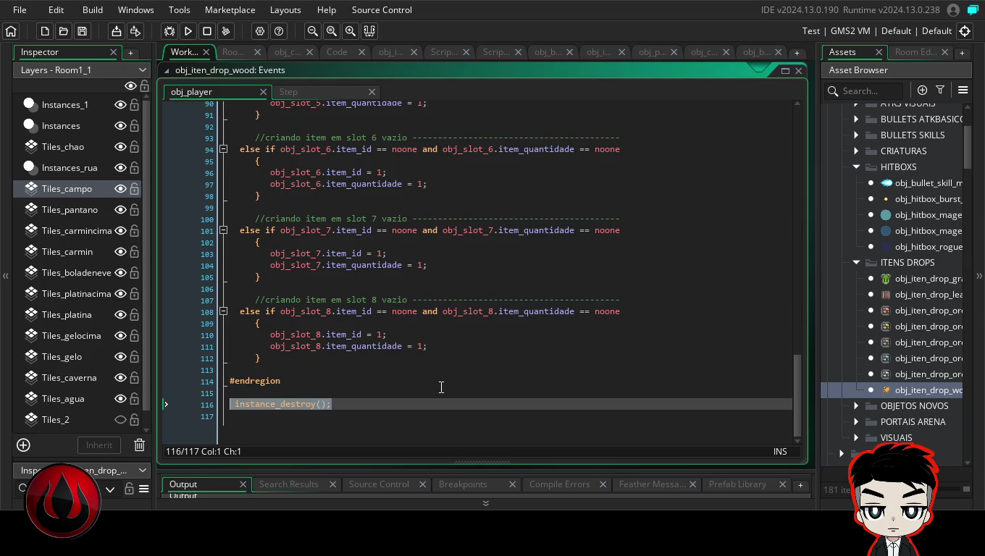
left_click(234, 405)
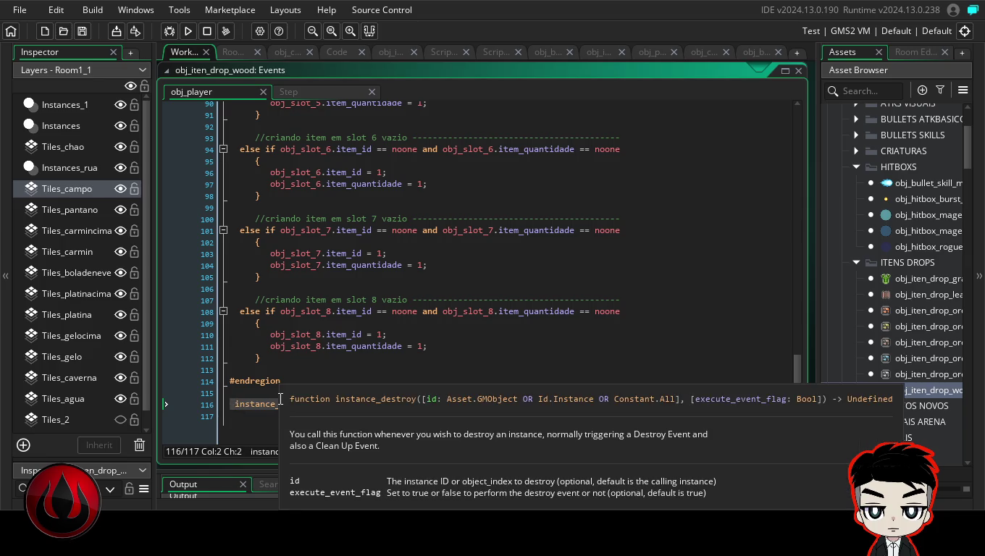
- Comment out the final instance_destroy() call on line 116 with //
type(";")
key("BackSpace")
key("BackSpace")
type("//")
- Copy instance_destroy() and paste it after the slot 1 quantity increment
left_click_drag(333, 403, 240, 404)
left_click_drag(793, 370, 806, 111)
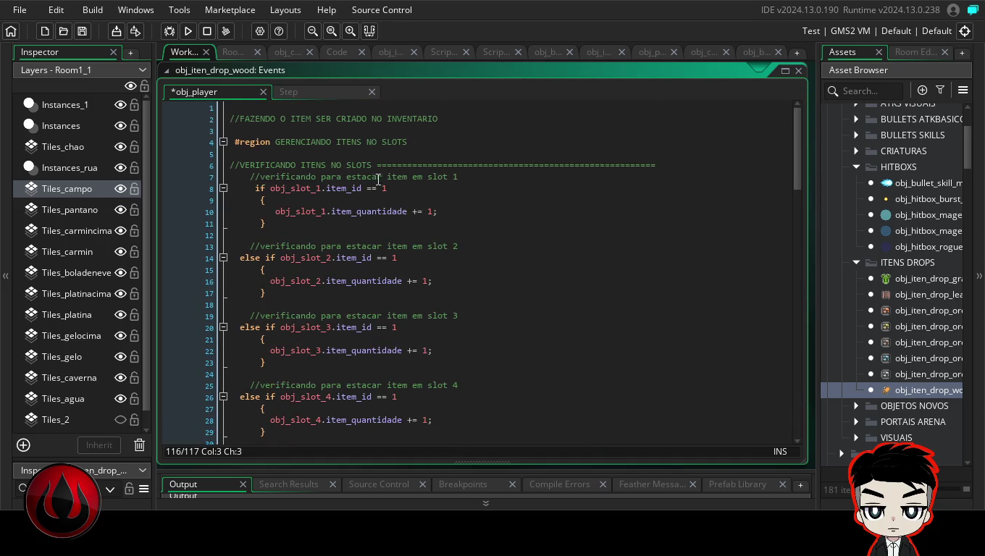
left_click(443, 203)
left_click(448, 211)
key("Return")
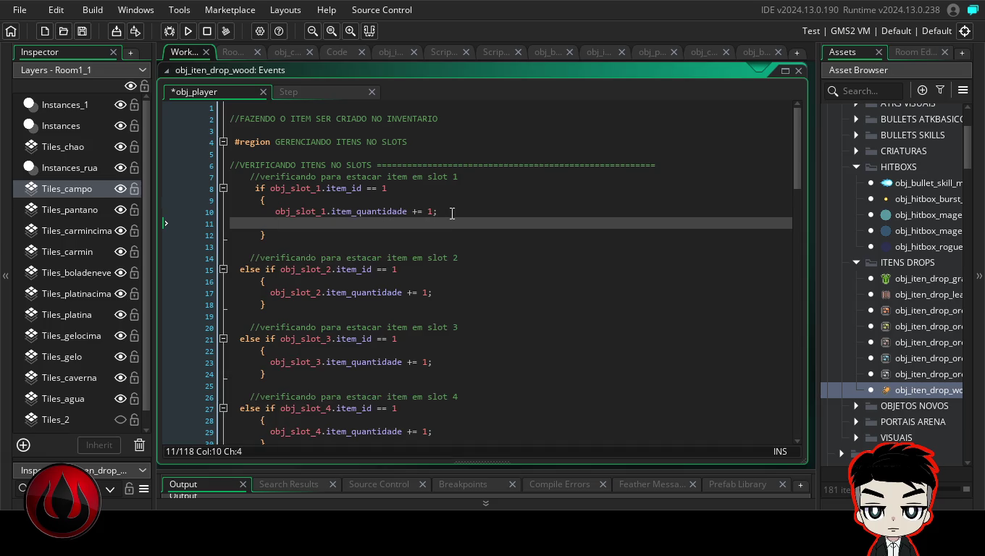
key("ctrl+v")
- Add instance_destroy(); in the slot 1 creation branch, then run the game
left_click_drag(799, 170, 795, 301)
left_click(431, 297)
key("Return")
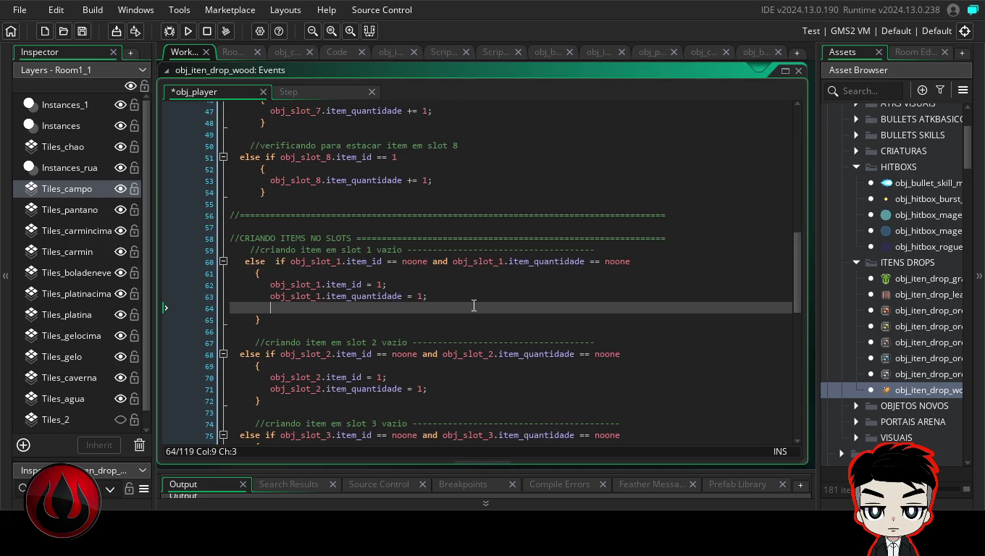
type("instance_destroy();")
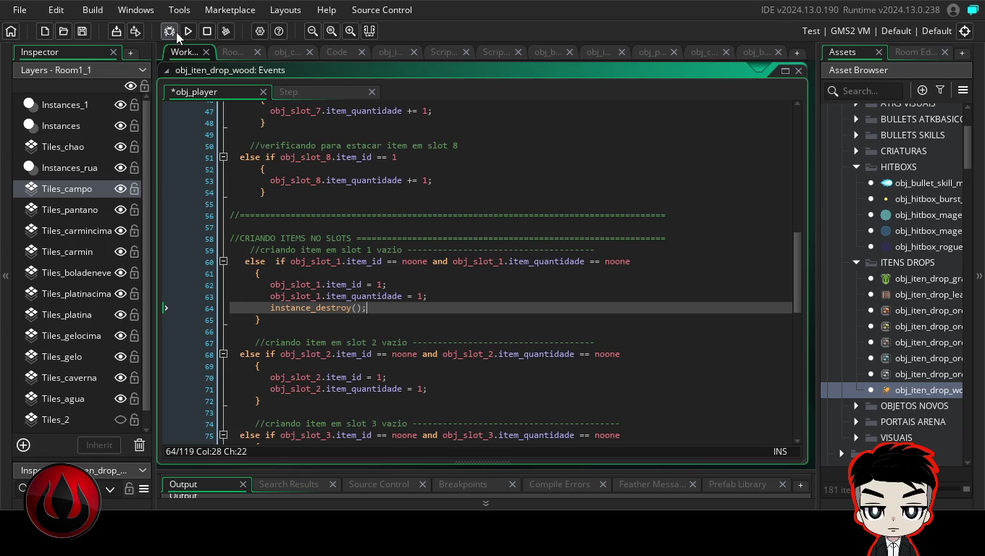
left_click(189, 31)
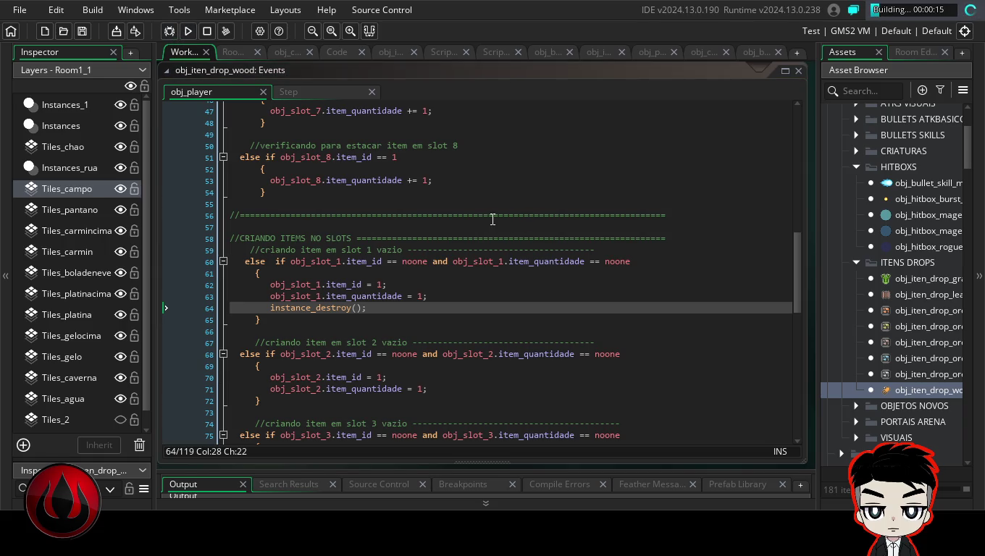
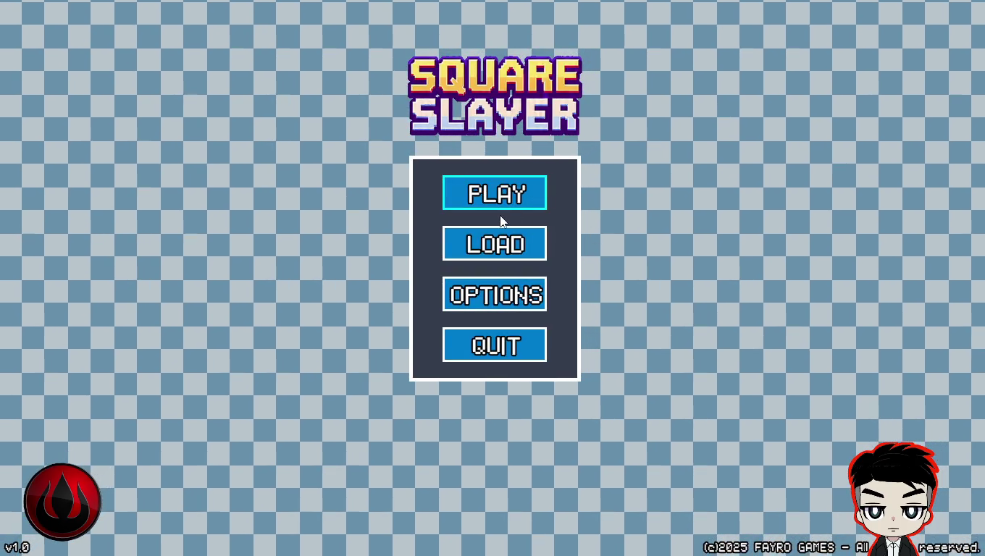
- Start a new Square Slayer game from the main menu
key("Return")
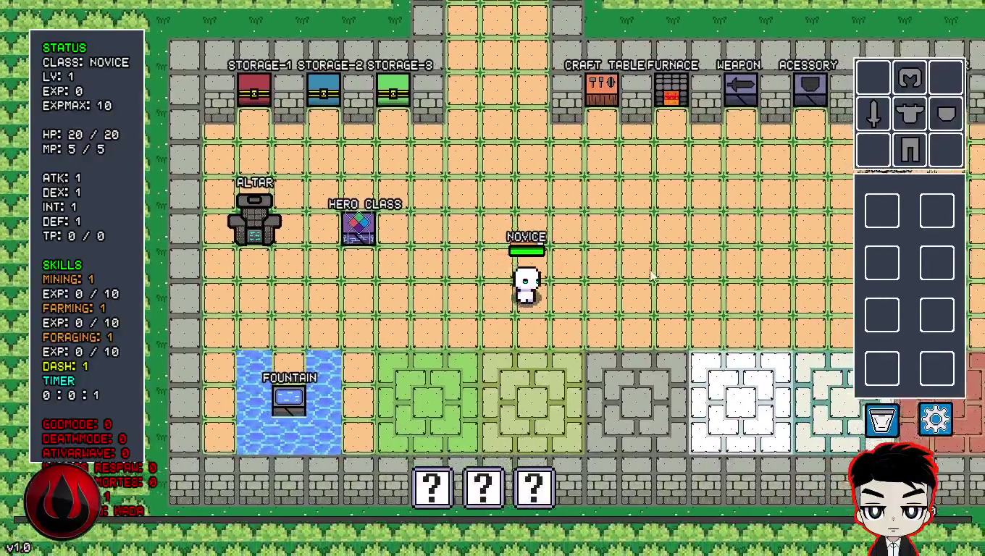
- Walk the Novice right past the trainers and up beside a tree
key("d")
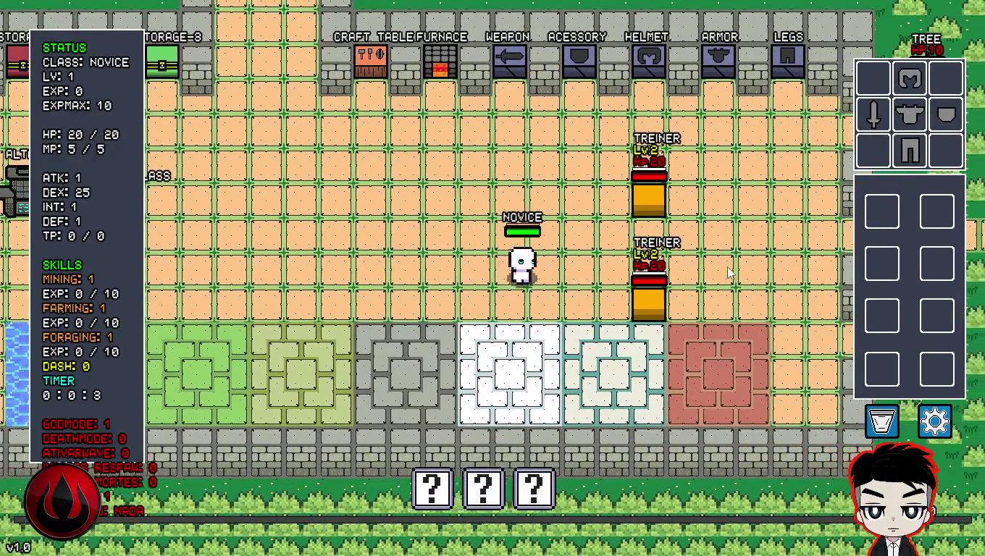
key("d")
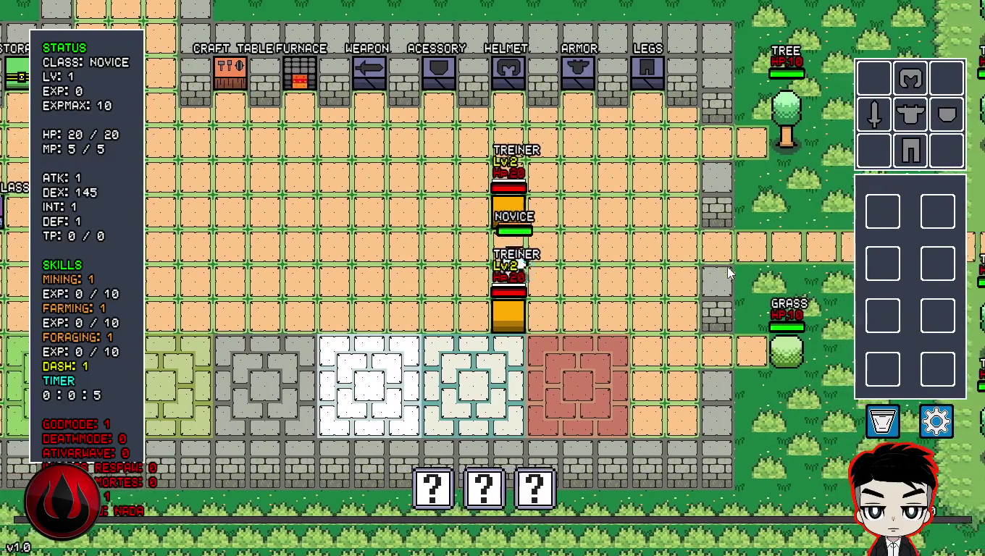
key("d")
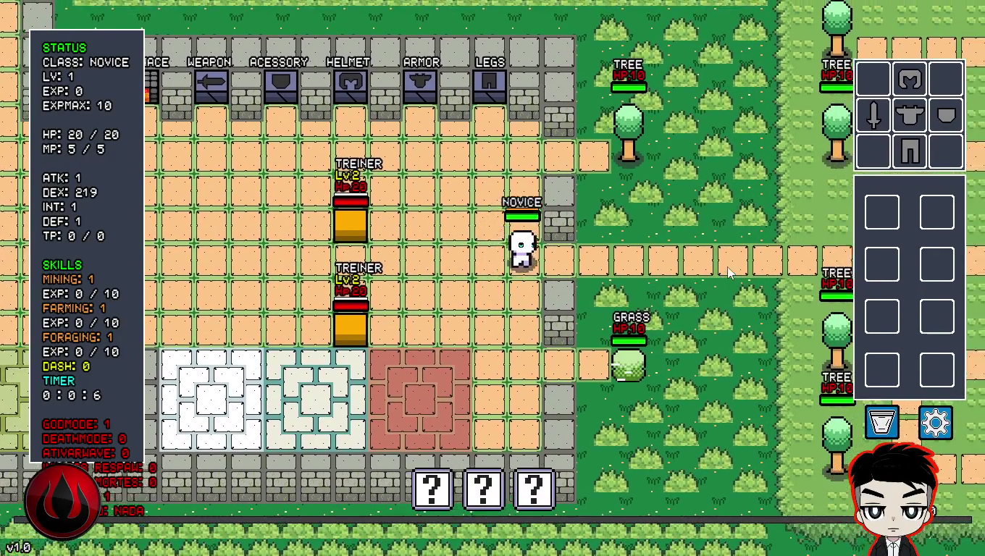
key("d")
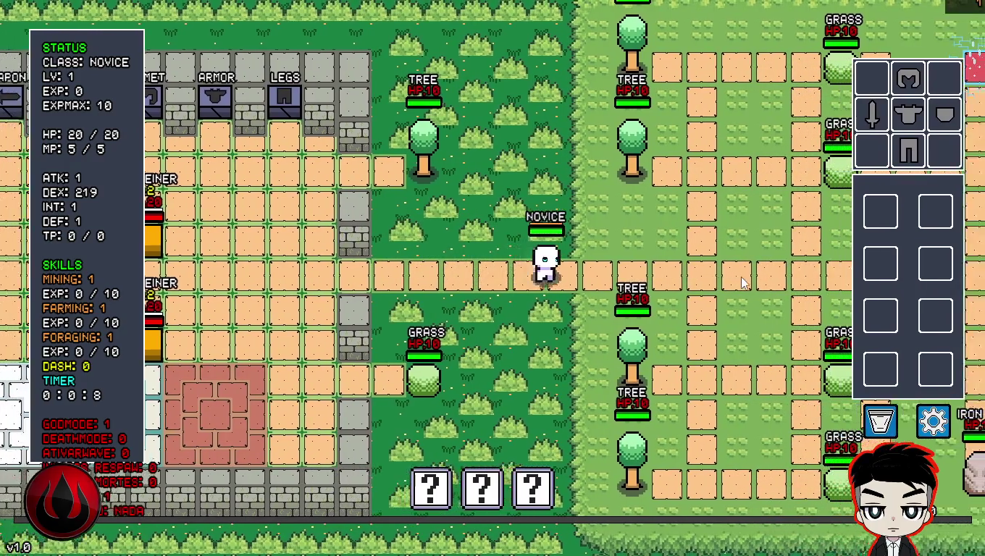
key("d")
key("w")
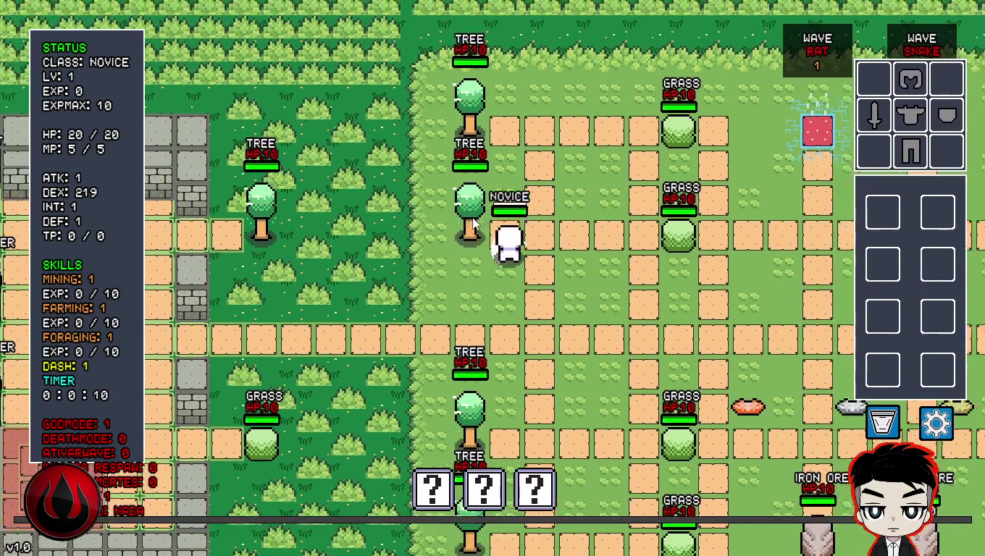
- Hit the nearby tree repeatedly until it falls
left_click(449, 252)
left_click(445, 257)
left_click(444, 258)
left_click(444, 259)
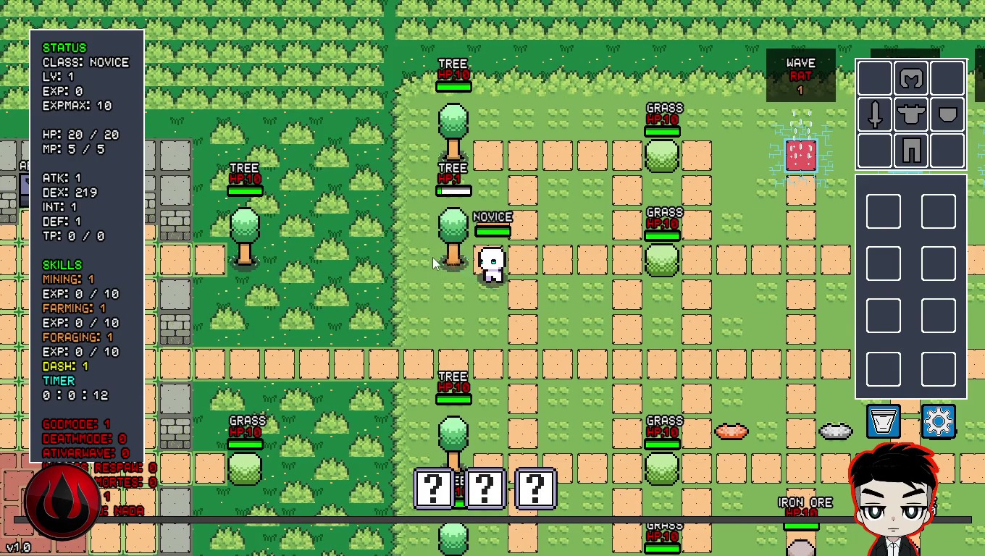
- Move up to the next tree and attack it until it drops logs
key("w")
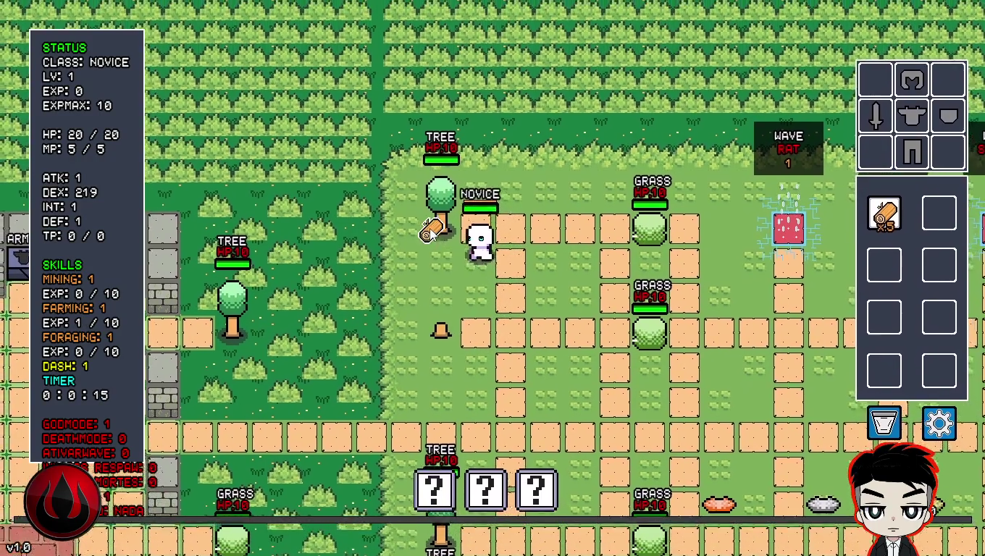
left_click(430, 230)
left_click(430, 231)
left_click(431, 246)
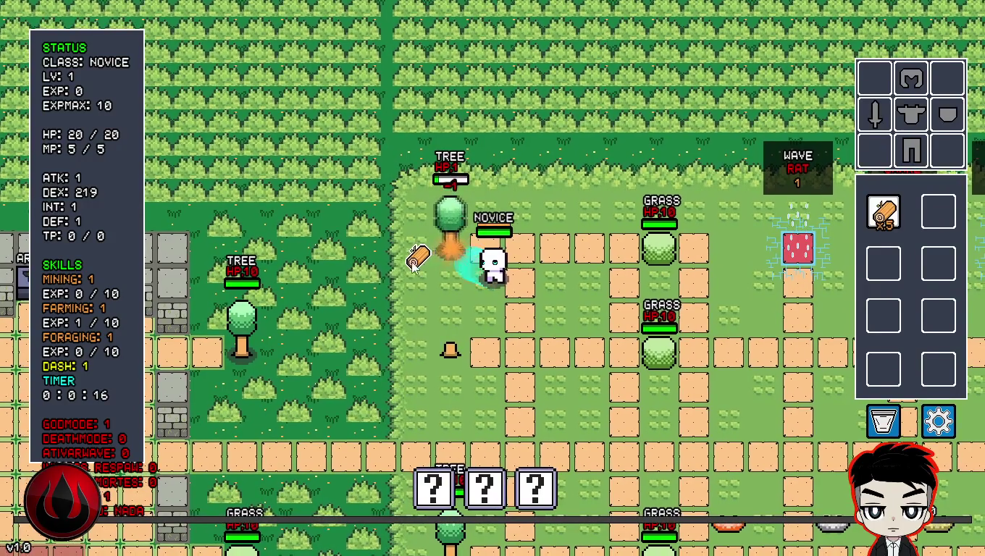
left_click(432, 261)
left_click(437, 252)
left_click(437, 252)
- Walk over the dropped logs to collect all of them
key("d")
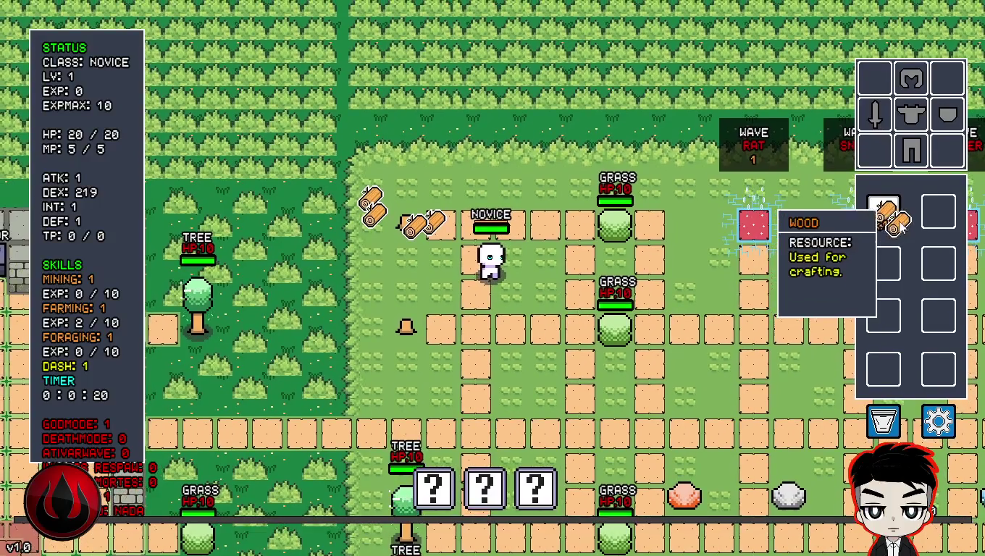
key("w")
key("a")
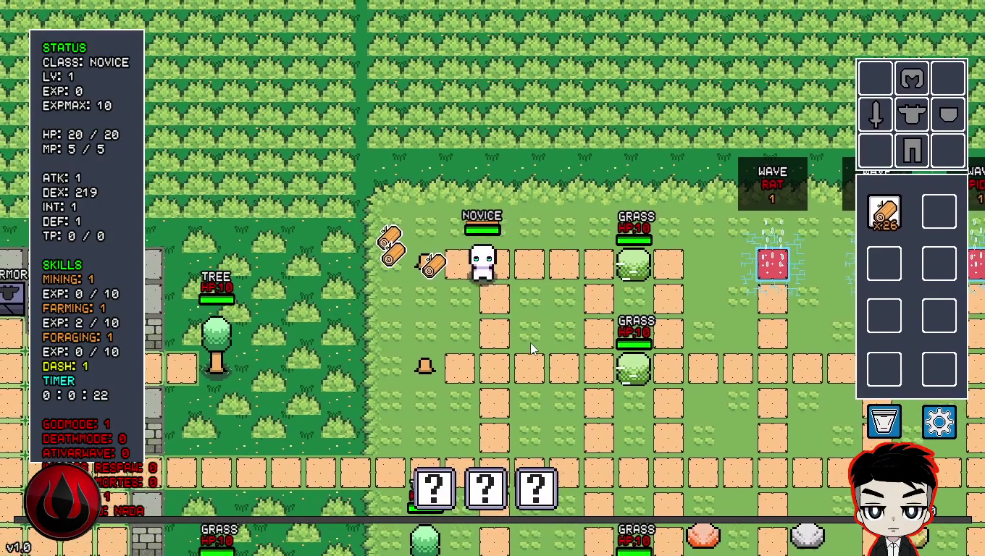
key("a")
key("d")
key("s")
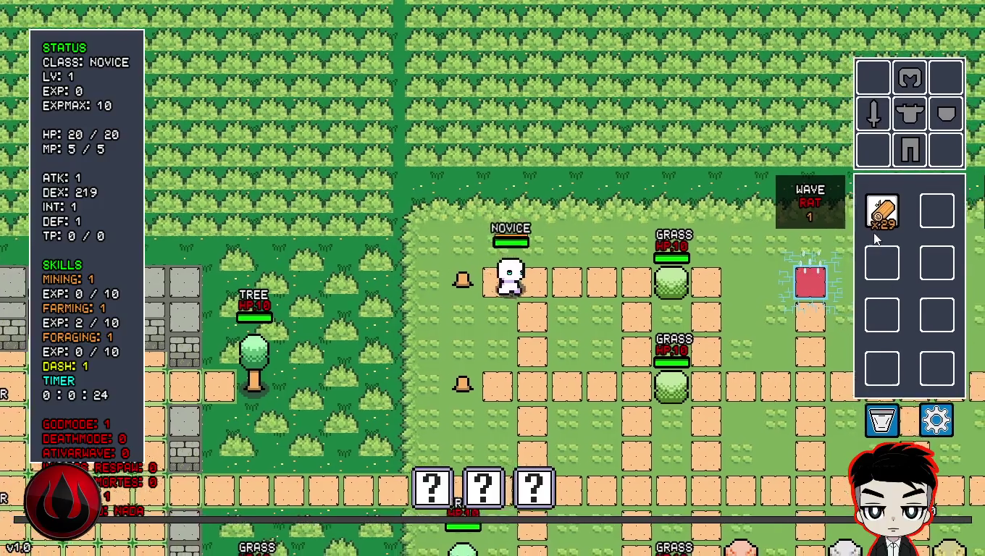
- Walk to the grass bush and slash it until it gives grass
key("d")
key("w")
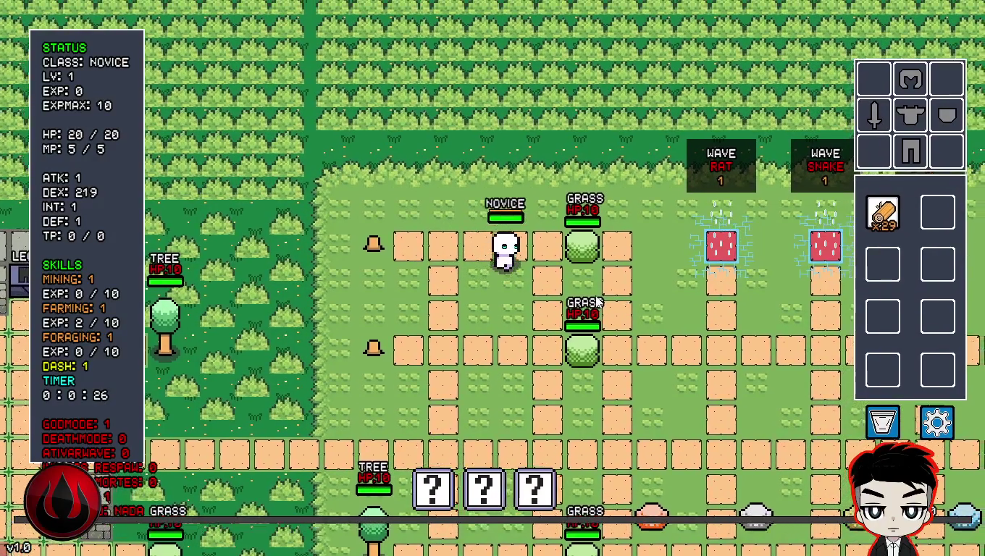
left_click(599, 289)
left_click(602, 288)
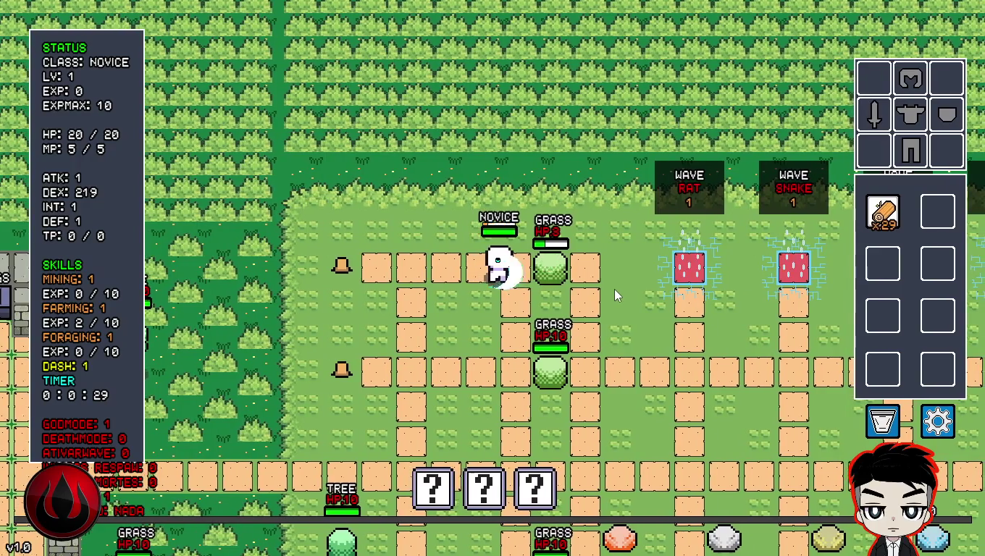
left_click(614, 290)
- Pick up the grass, put it in the first inventory slot and the wood in the hotbar
key("d")
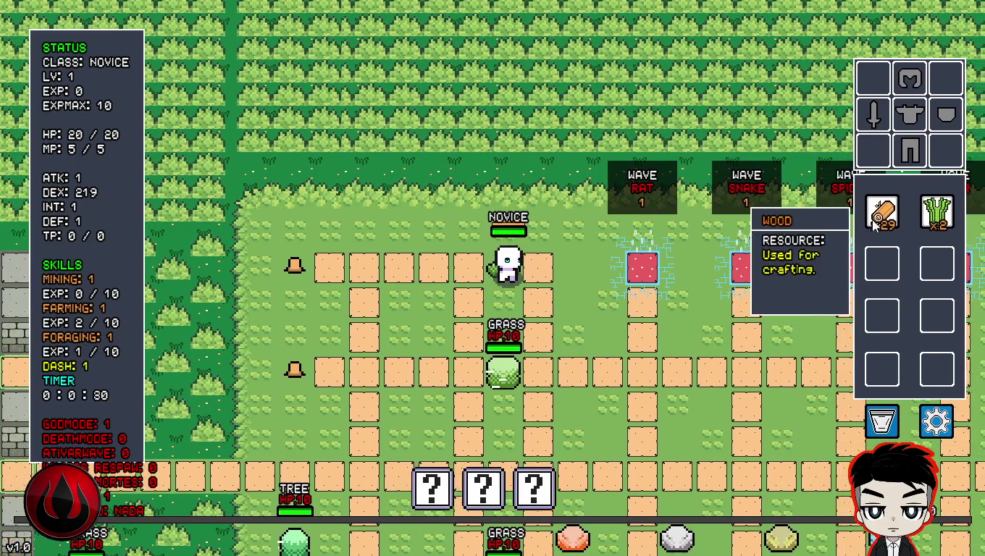
left_click_drag(882, 212, 934, 268)
key("a")
left_click_drag(939, 211, 883, 212)
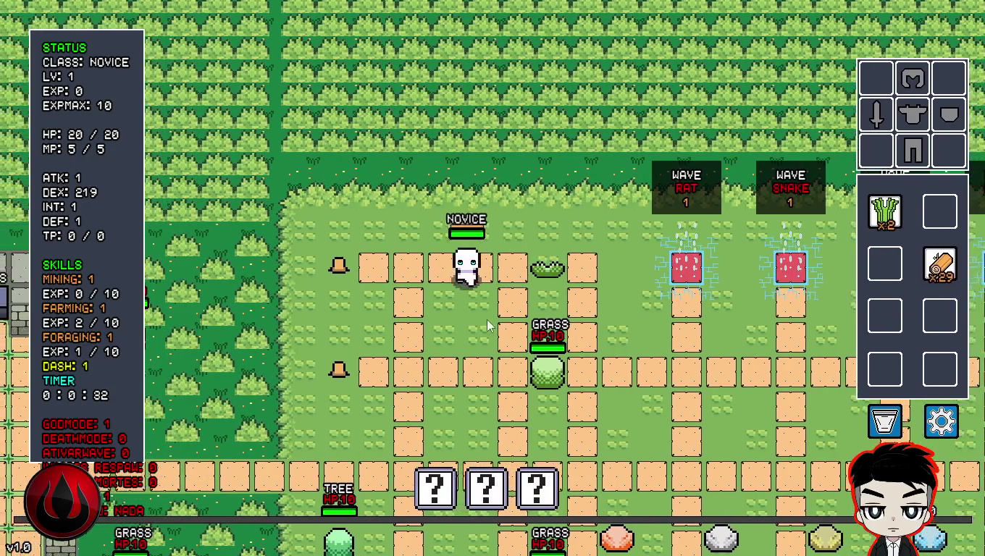
key("s")
key("space")
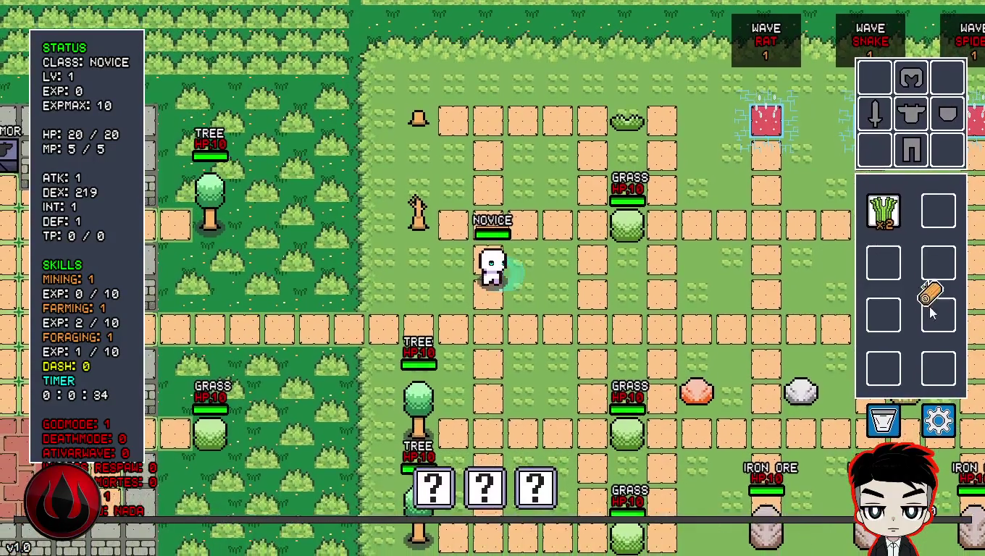
left_click_drag(940, 265, 883, 420)
- Walk down-left toward a tree, then up-right collecting dropped wood
key("s")
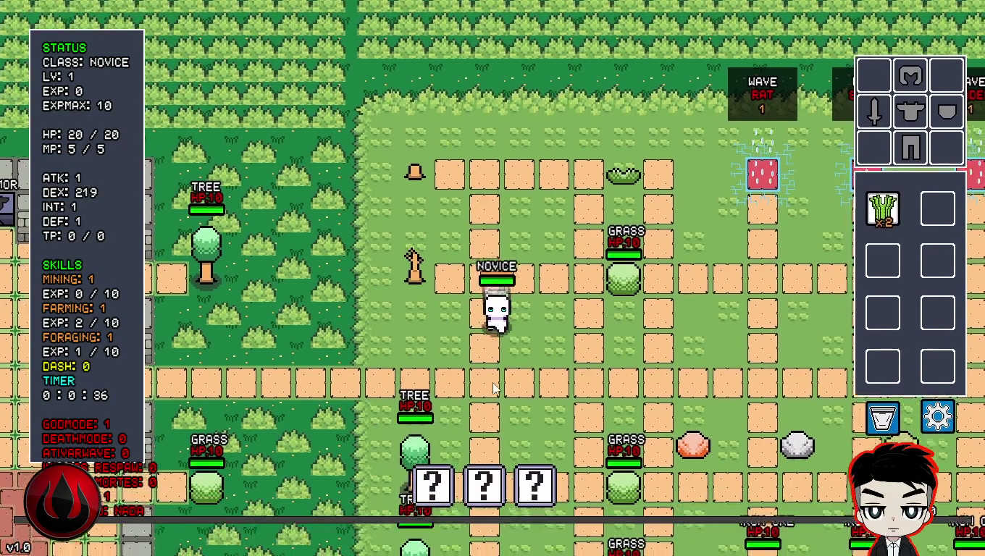
key("s")
key("a")
key("space")
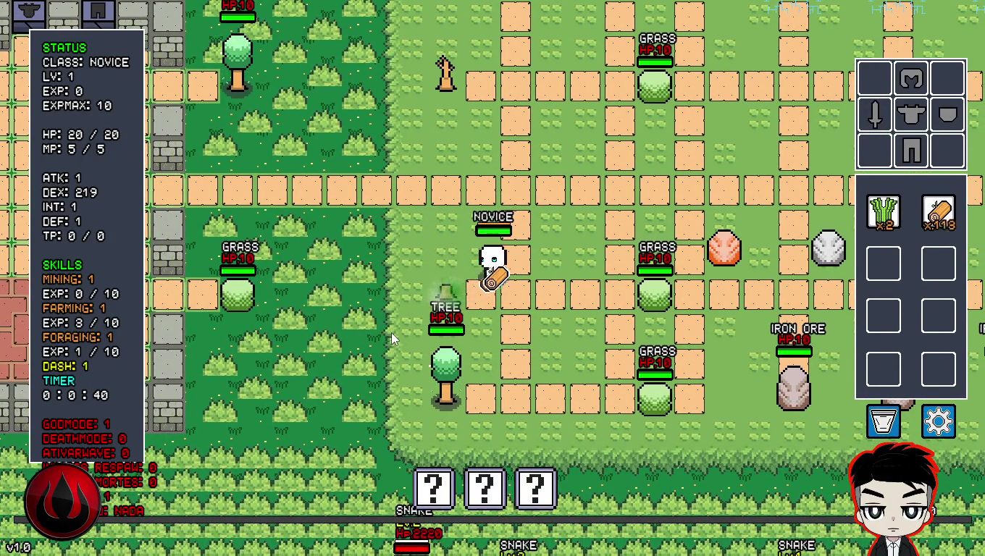
key("d")
key("w")
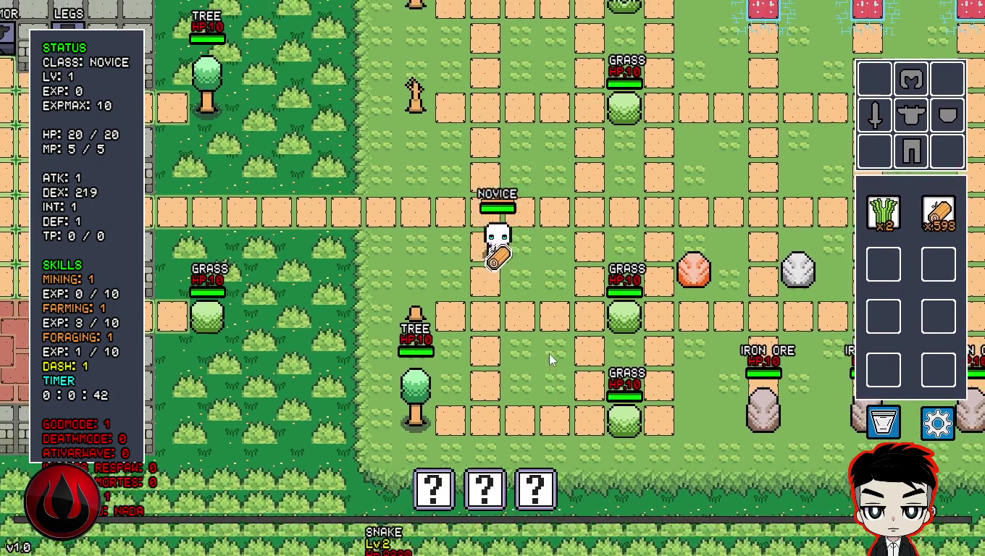
key("d")
key("w")
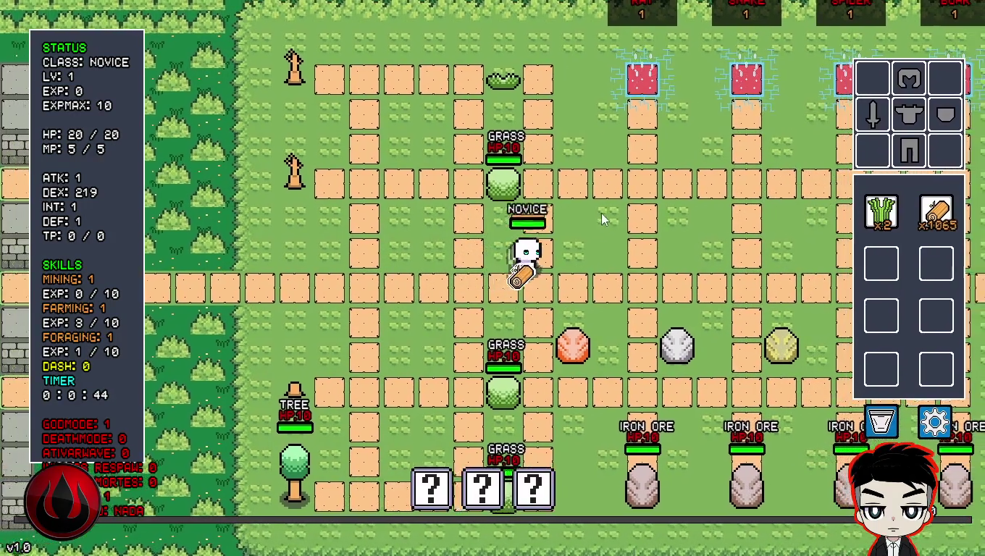
key("d")
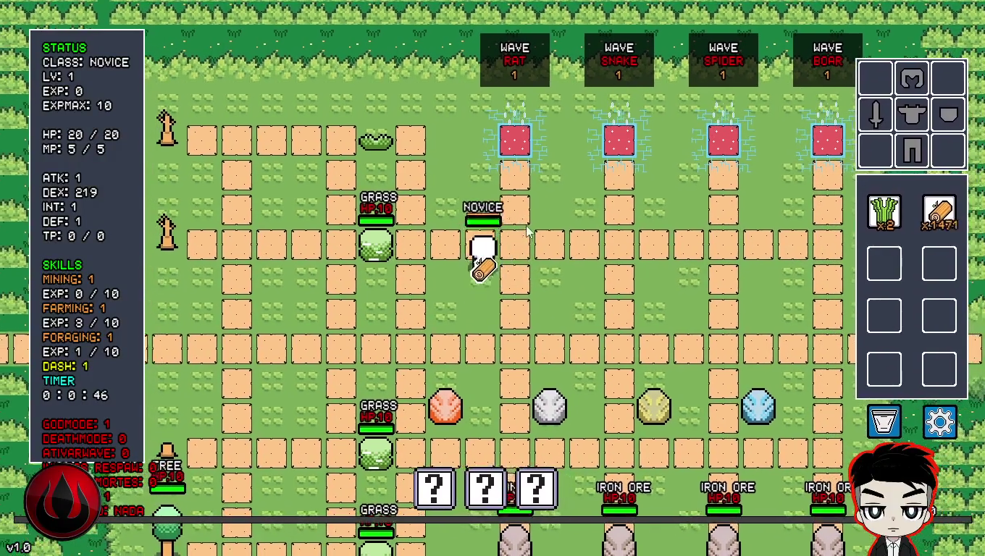
key("a")
key("s")
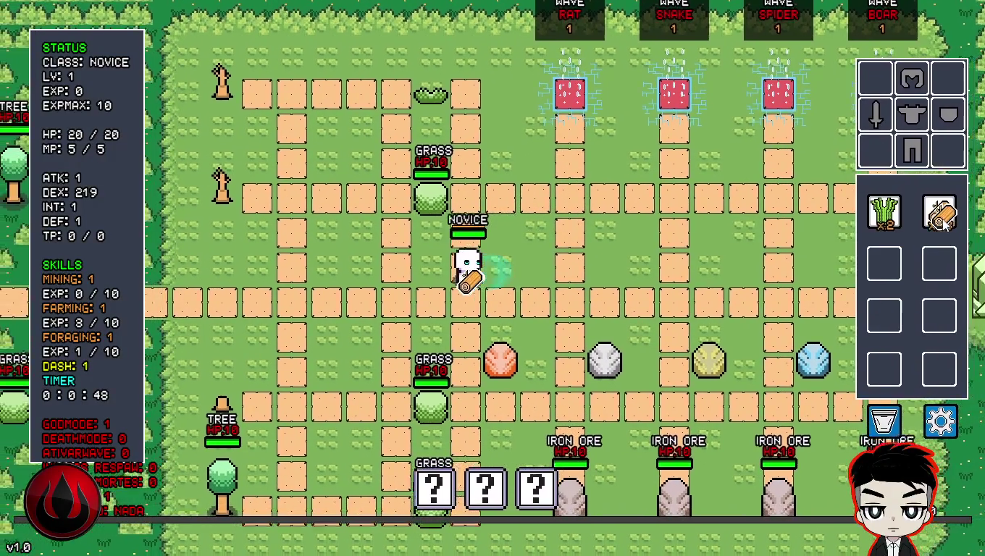
- Keep roaming the field left, right, up and down gathering the remaining wood
key("a")
key("s")
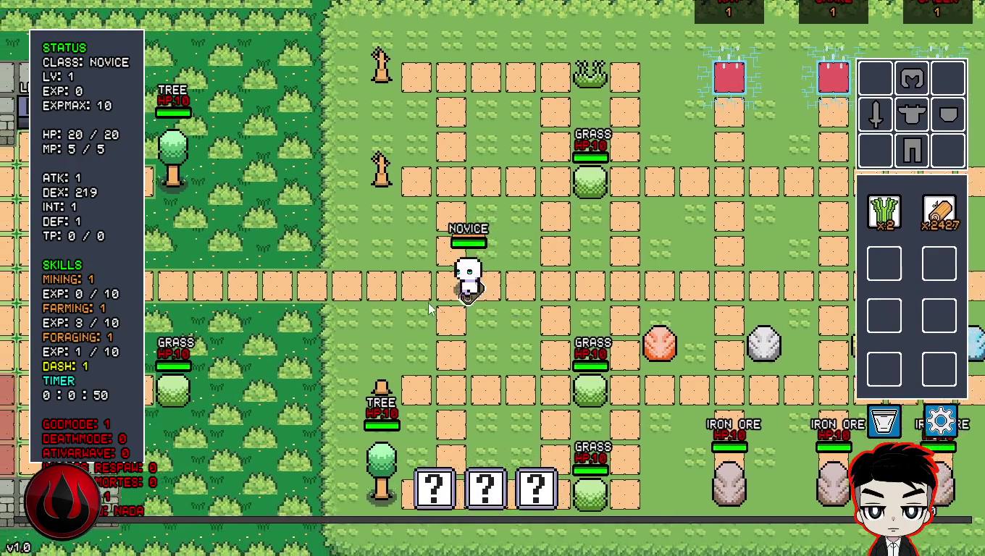
key("d")
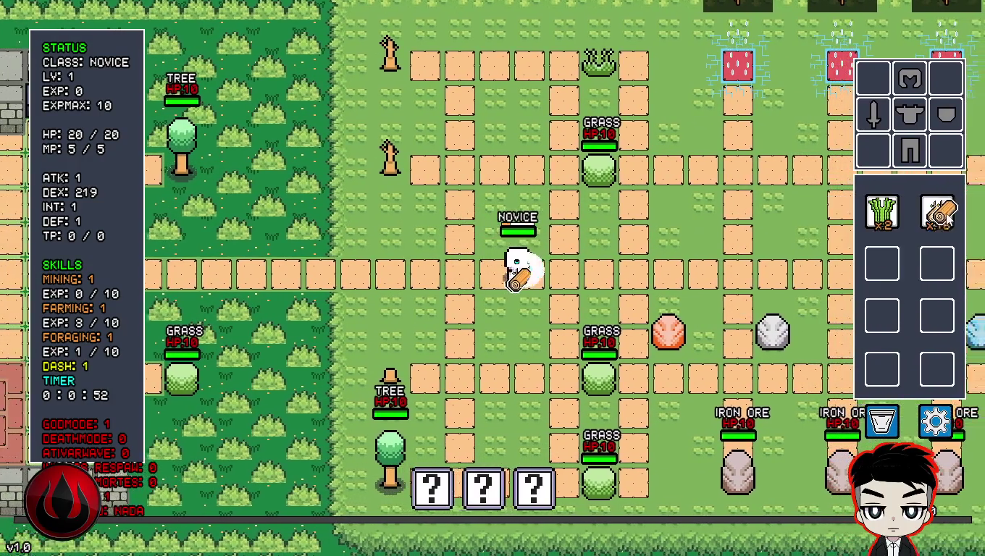
key("d")
key("w")
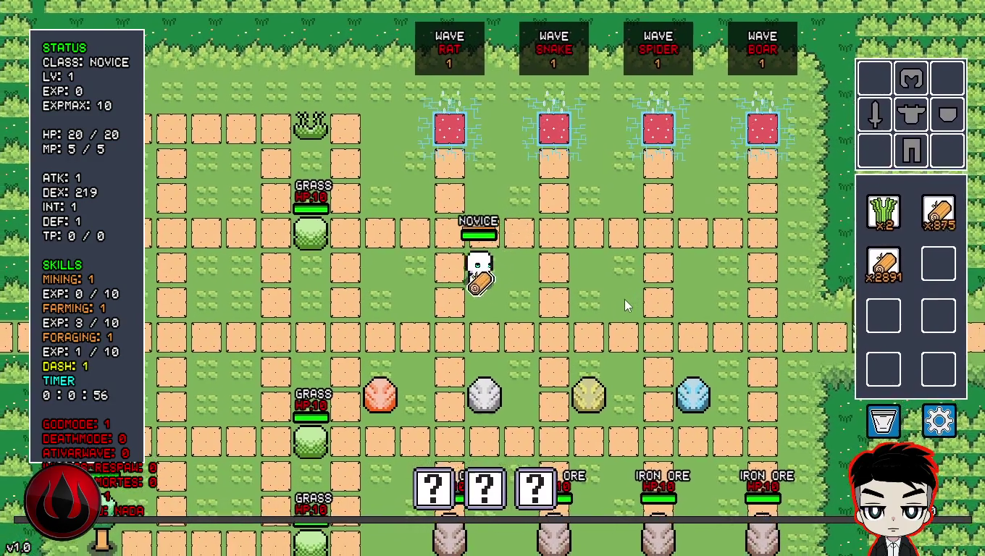
key("a")
key("s")
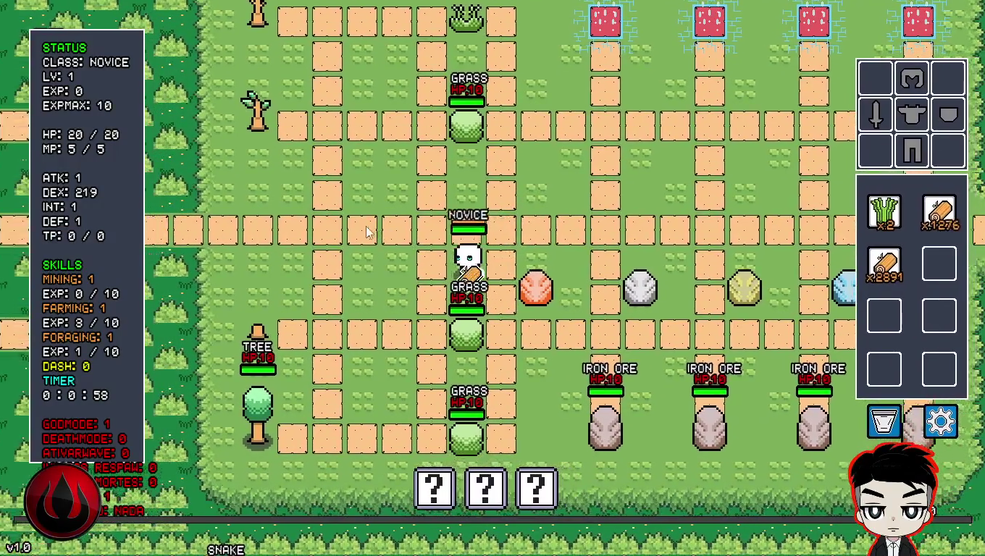
key("w")
key("a")
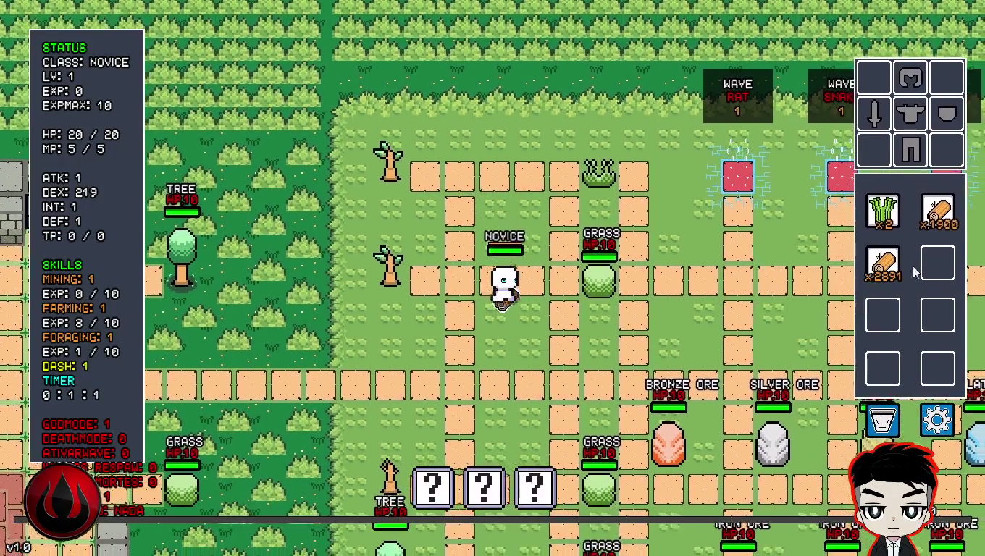
key("s")
- Merge the wood stacks into a single stack in the top-right inventory slot
mouse_move(936, 213)
left_mouse_down()
mouse_move(937, 265)
mouse_move(928, 227)
mouse_move(883, 265)
mouse_move(939, 213)
left_mouse_up()
key("s")
key("w")
key("a")
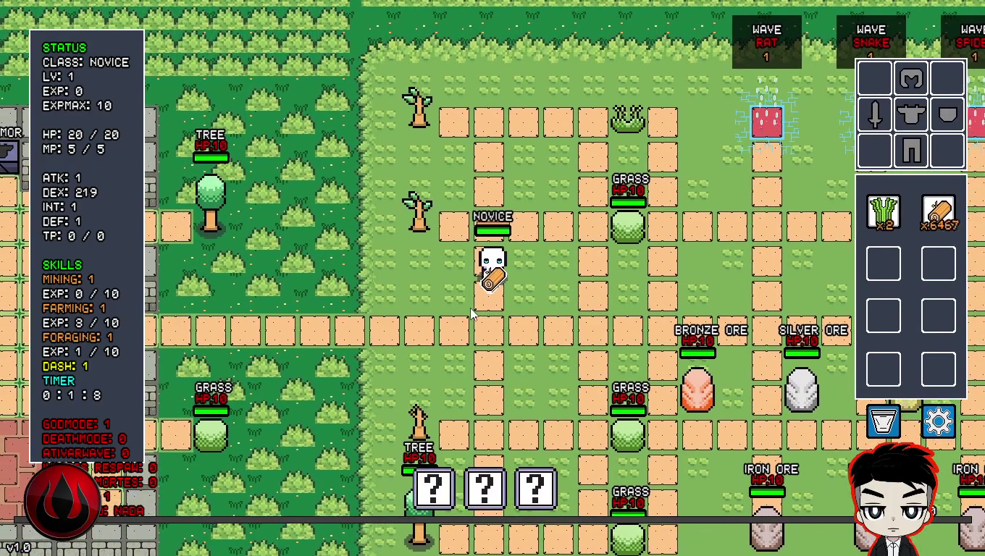
mouse_move(938, 214)
left_mouse_down()
mouse_move(872, 261)
mouse_move(939, 264)
left_mouse_up()
mouse_move(939, 212)
left_mouse_down()
mouse_move(939, 335)
mouse_move(938, 212)
left_mouse_up()
mouse_move(939, 265)
left_mouse_down()
mouse_move(891, 280)
mouse_move(884, 265)
left_mouse_up()
left_click_drag(934, 216, 938, 213)
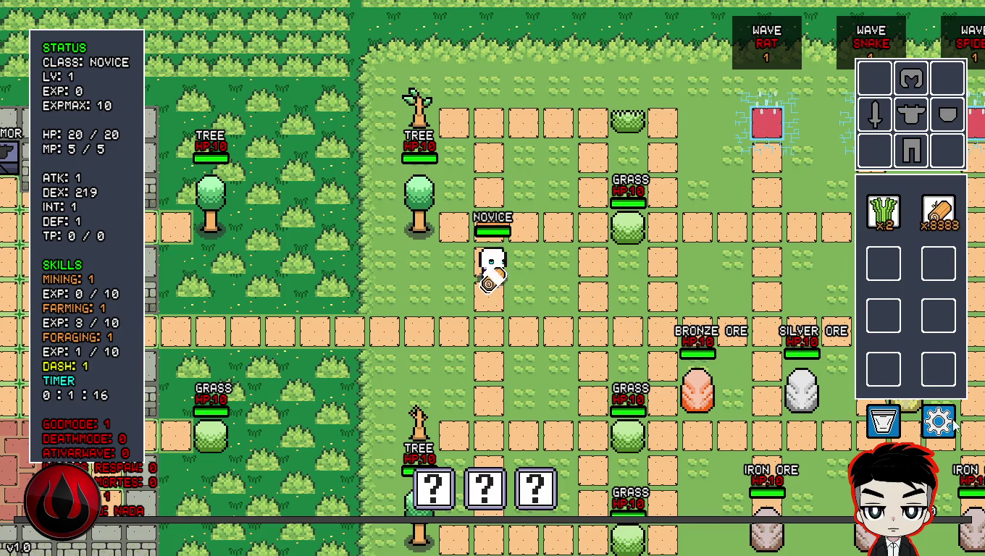
- Pause the game and quit to close the preview and return to the editor
key("Escape")
left_click(540, 325)
left_click(543, 358)
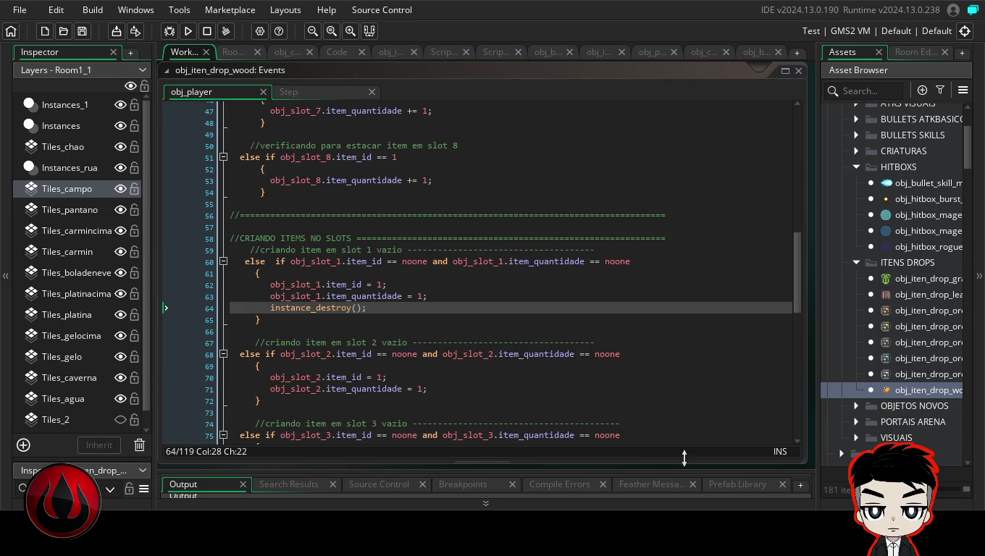
left_click_drag(369, 309, 271, 307)
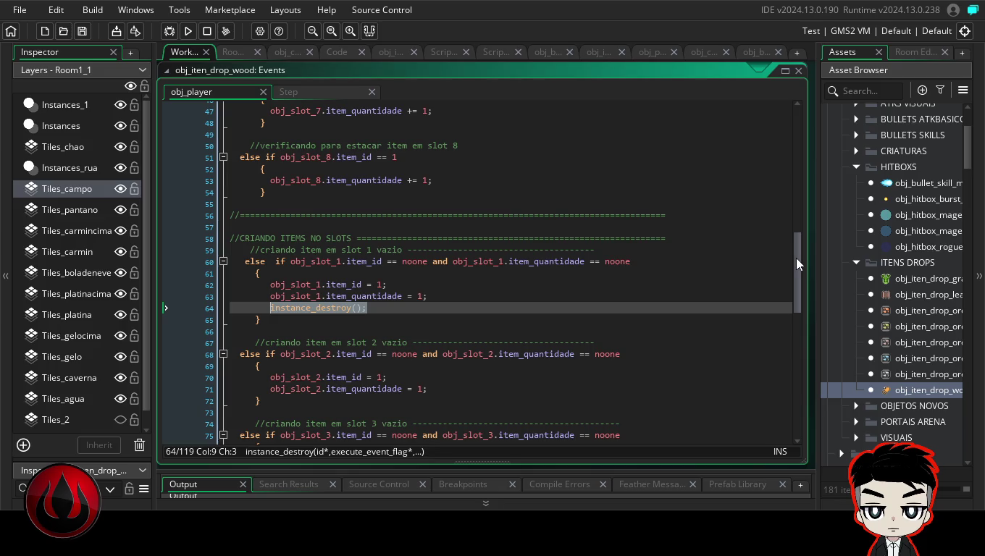
left_click_drag(794, 258, 812, 89)
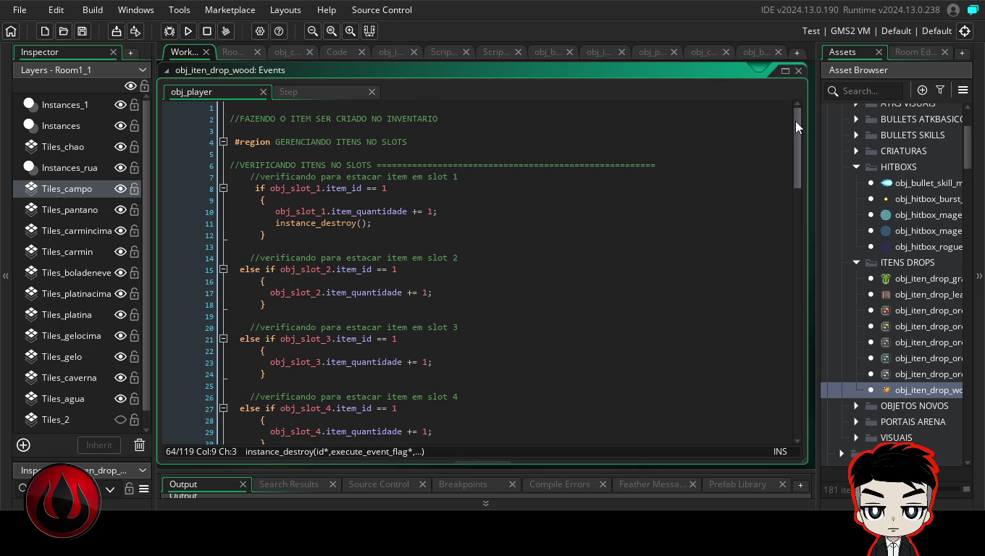
left_click_drag(794, 121, 792, 254)
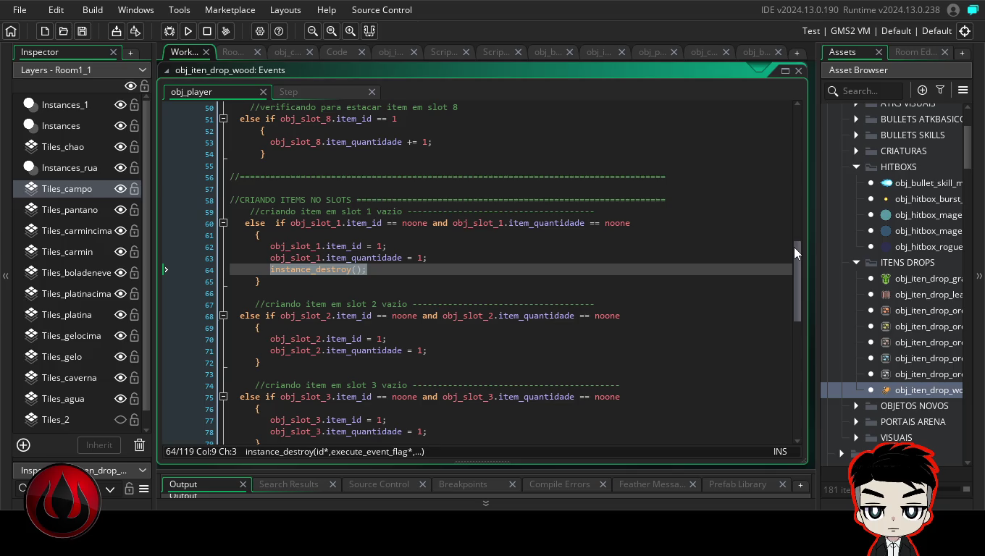
mouse_move(800, 278)
left_mouse_down()
mouse_move(795, 130)
mouse_move(793, 274)
left_mouse_up()
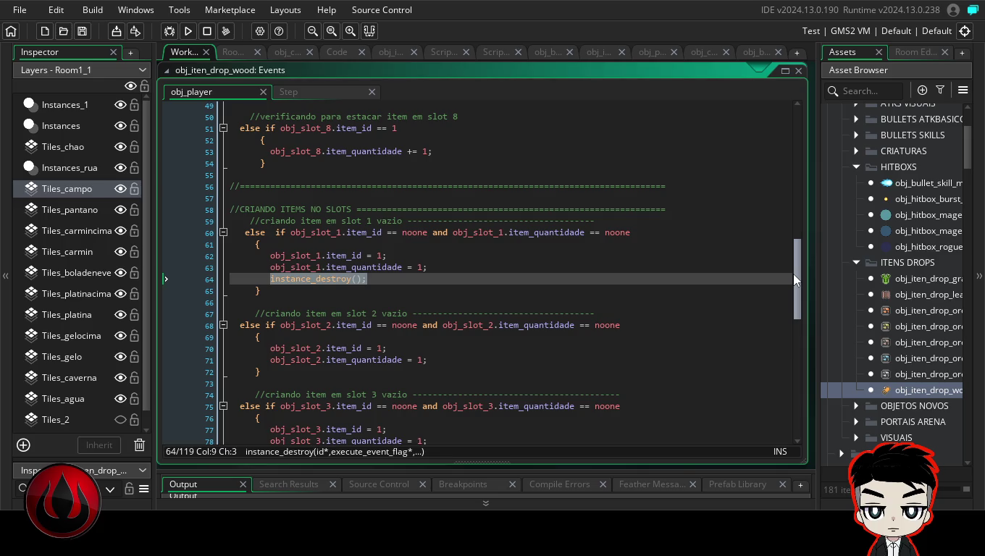
mouse_move(793, 274)
left_mouse_down()
mouse_move(781, 326)
mouse_move(787, 407)
mouse_move(800, 113)
left_mouse_up()
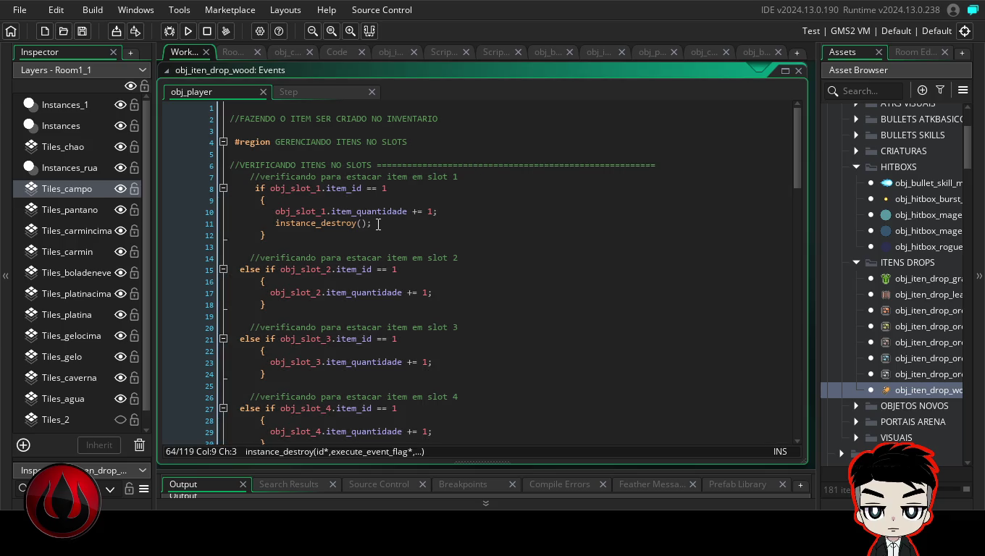
left_click_drag(378, 224, 274, 224)
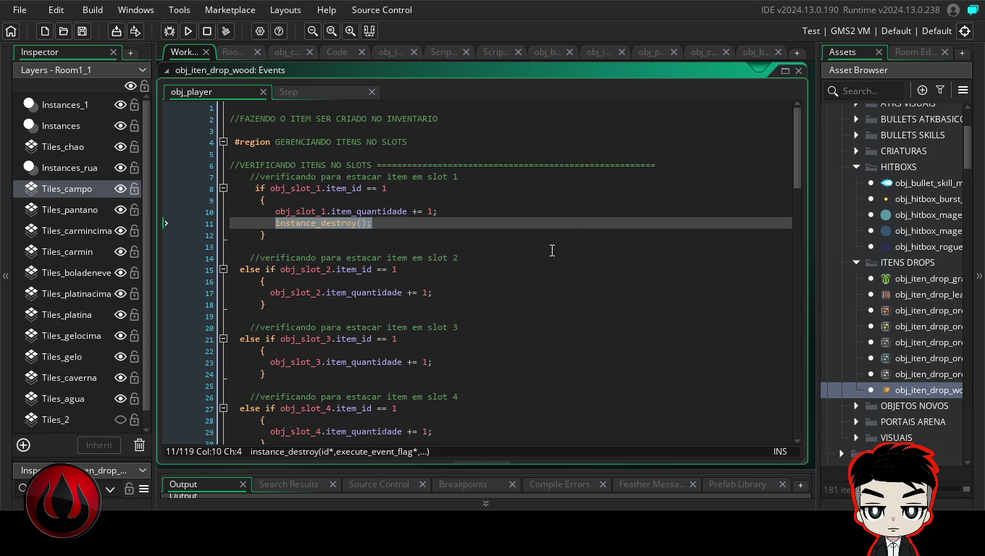
- Delete instance_destroy() on lines 11 and 63 and uncomment the one on line 116
key("BackSpace")
key("BackSpace")
key("BackSpace")
key("BackSpace")
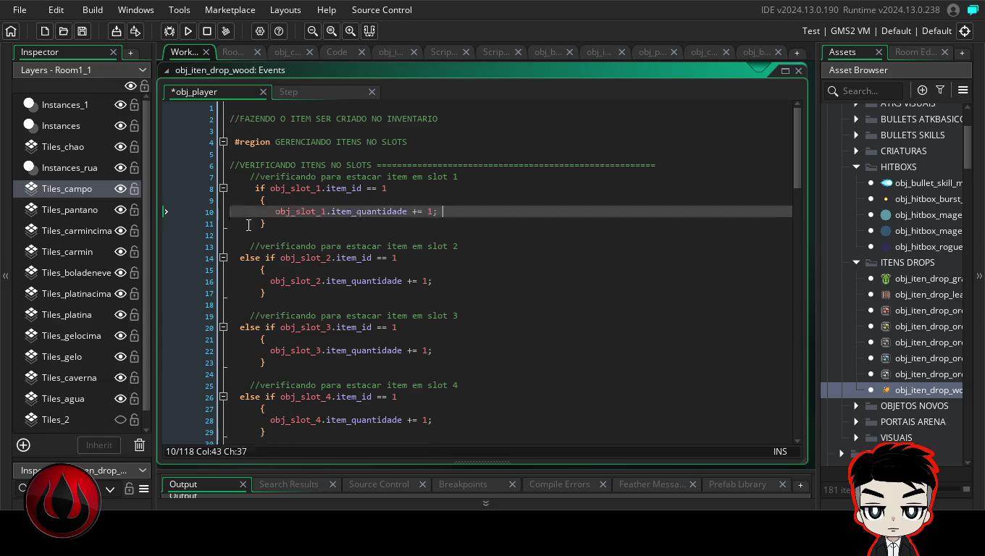
mouse_move(795, 156)
left_mouse_down()
mouse_move(797, 311)
mouse_move(799, 272)
left_mouse_up()
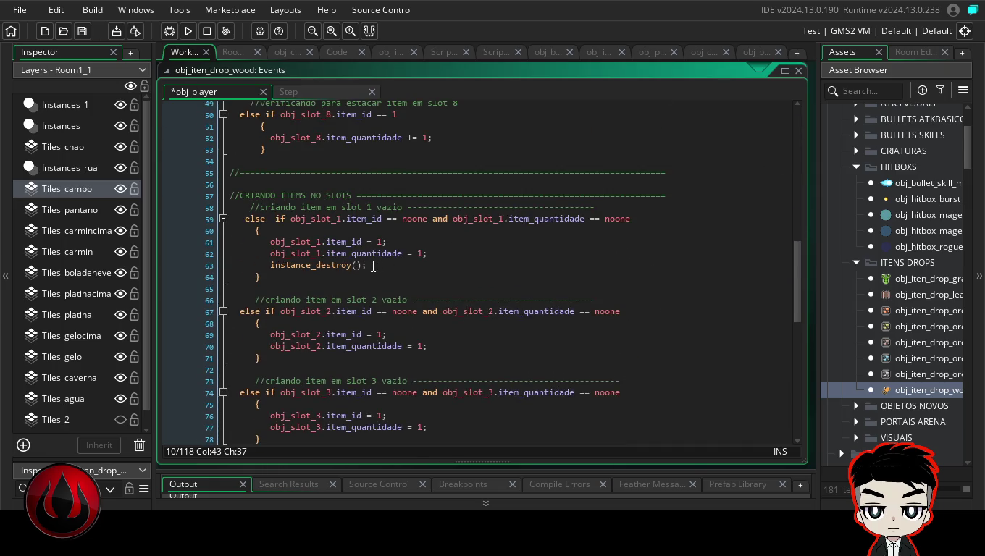
left_click_drag(368, 265, 242, 267)
key("BackSpace")
key("BackSpace")
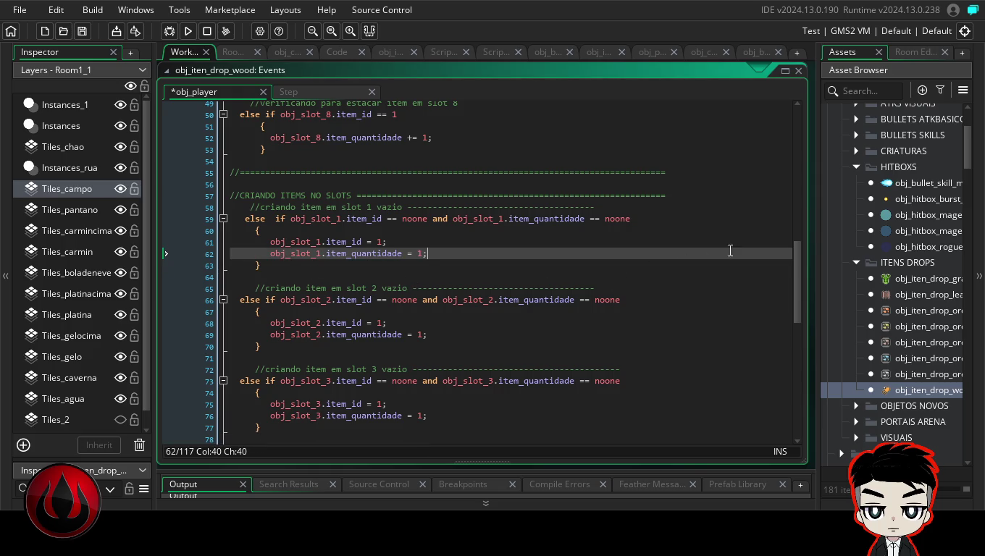
left_click_drag(796, 287, 792, 378)
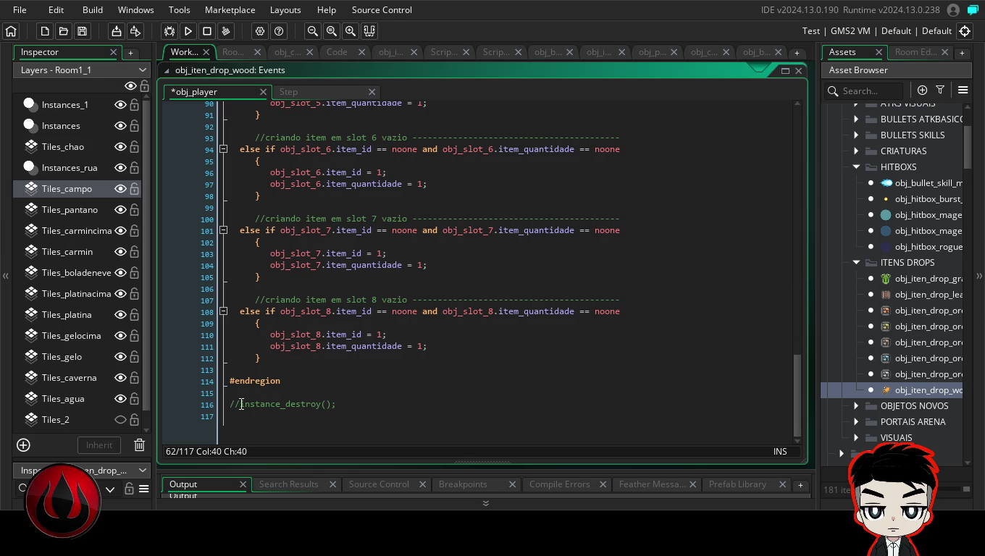
left_click_drag(240, 403, 229, 407)
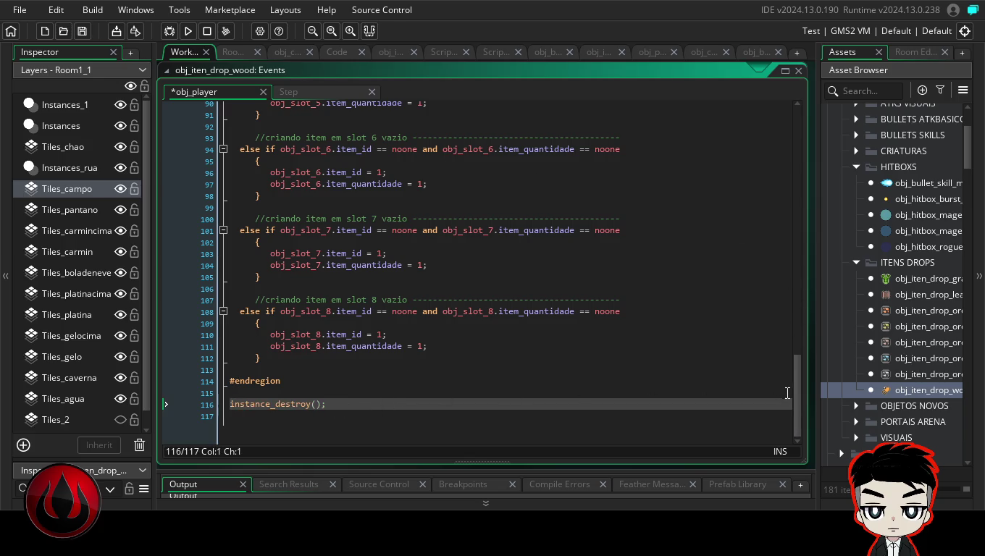
left_click_drag(794, 392, 833, 133)
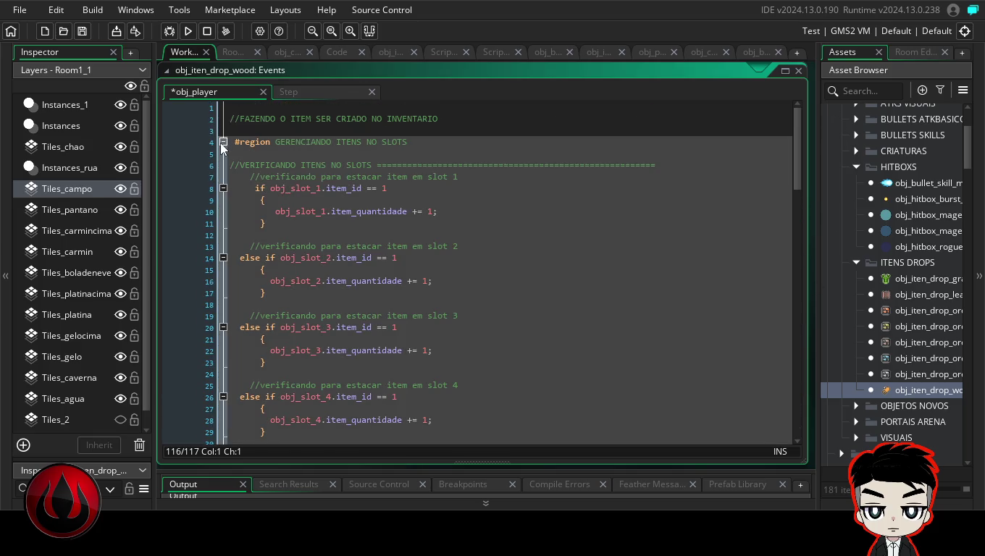
left_click(223, 142)
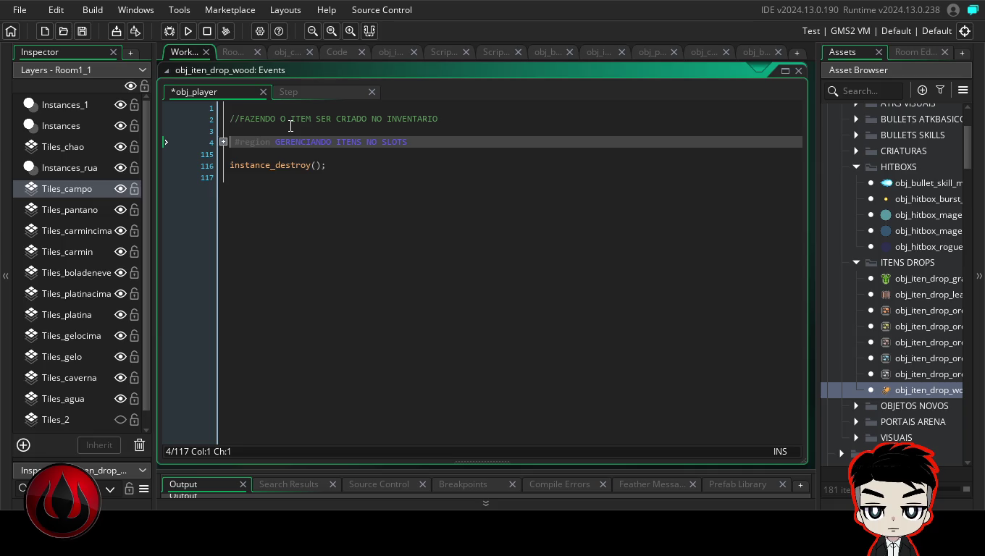
- Expand the item-slot region, review the collision code, then open obj_iten_drop_wood's editor
left_click(223, 142)
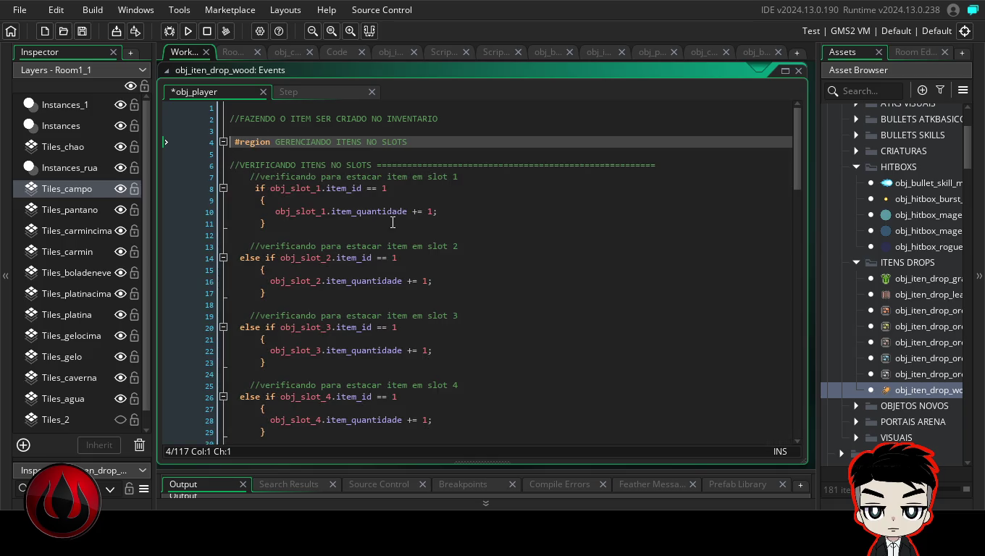
left_click_drag(794, 155, 766, 407)
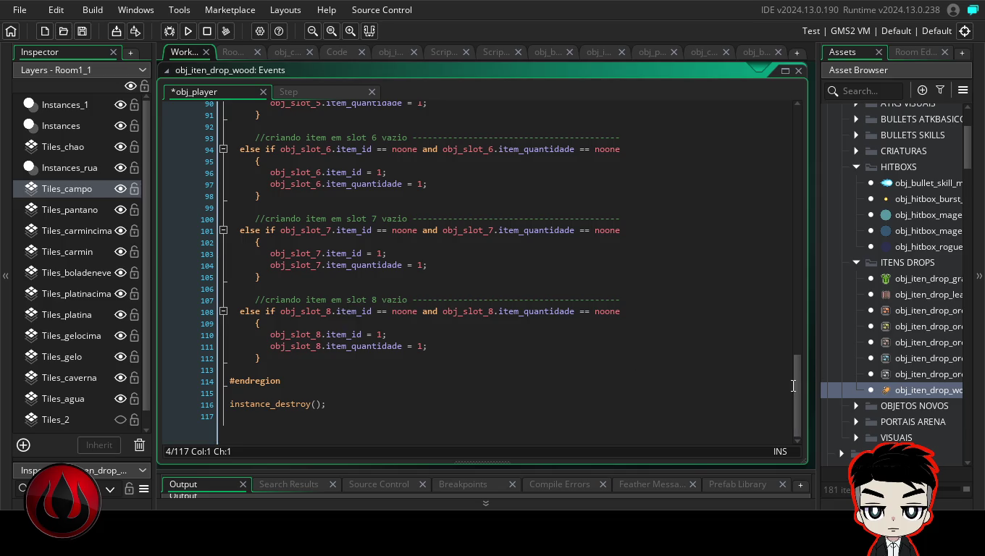
mouse_move(797, 386)
left_mouse_down()
mouse_move(811, 269)
mouse_move(794, 97)
left_mouse_up()
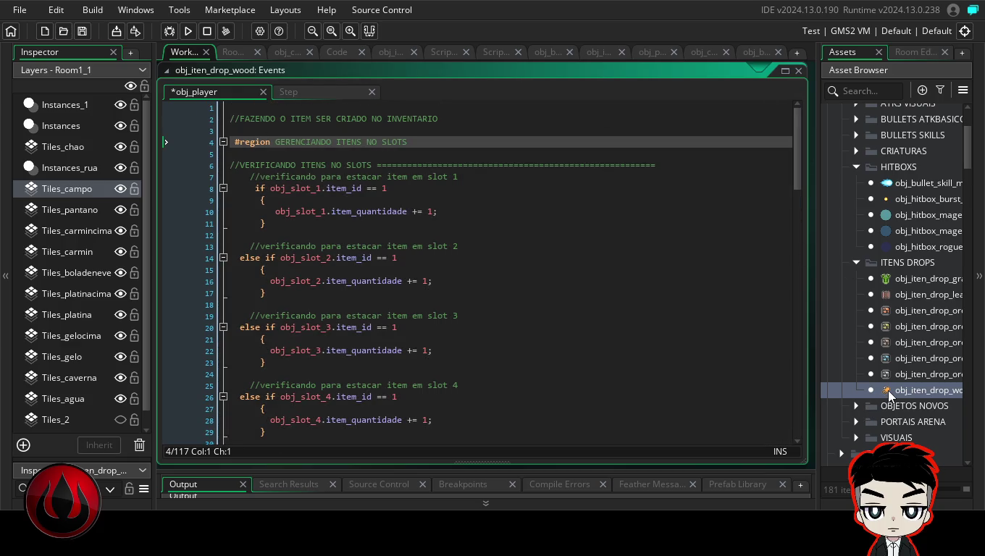
double_click(887, 390)
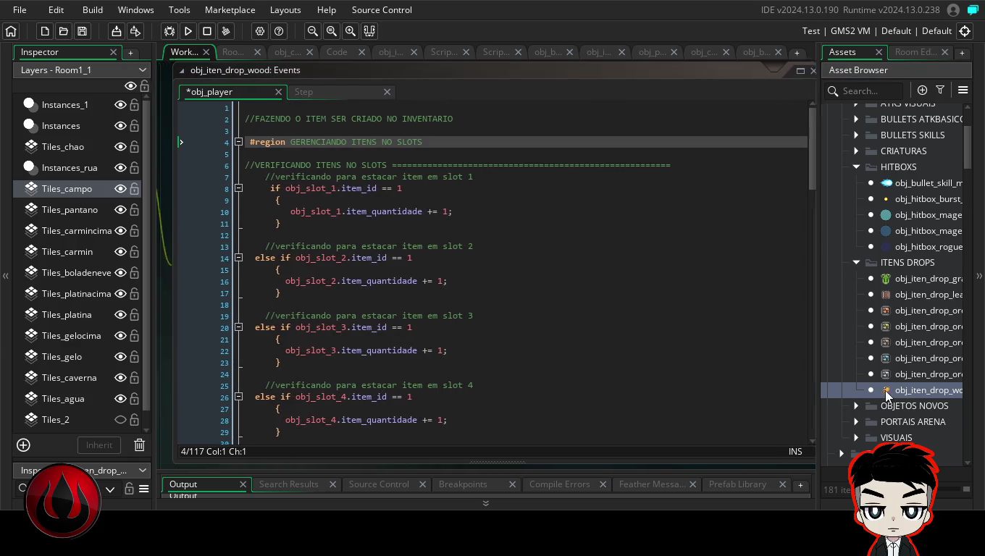
- Show the Step event code maximized and place the caret after line 18's closing brace
left_click(424, 107)
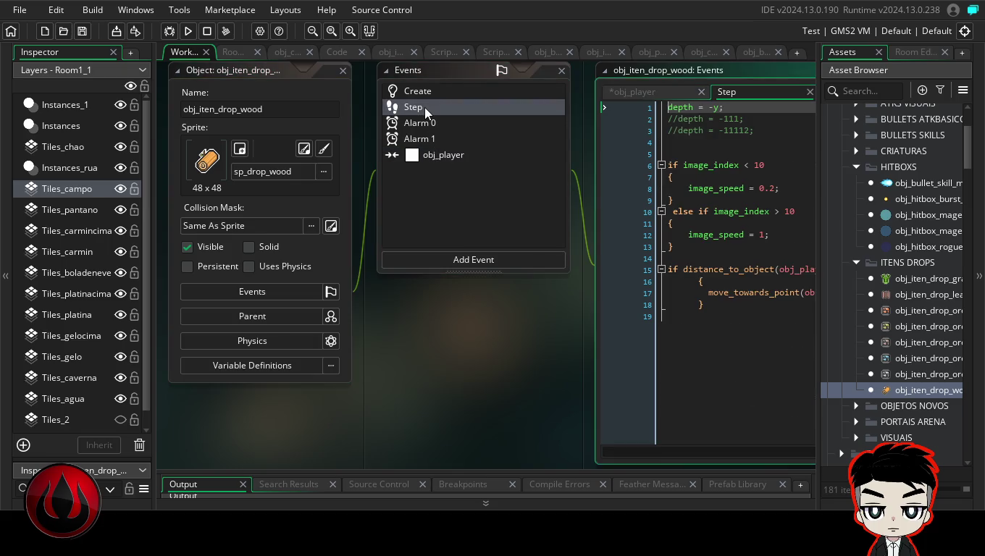
double_click(708, 66)
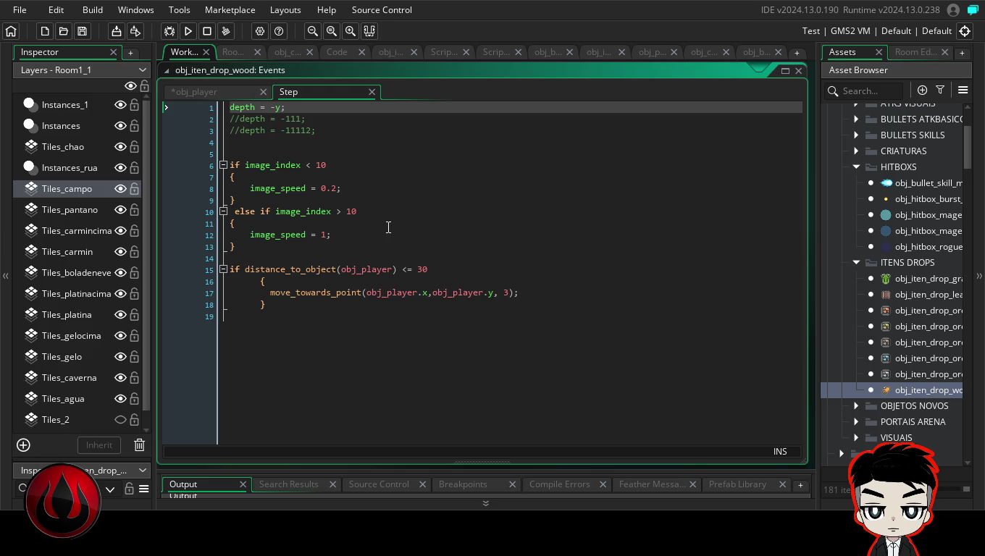
left_click(268, 305)
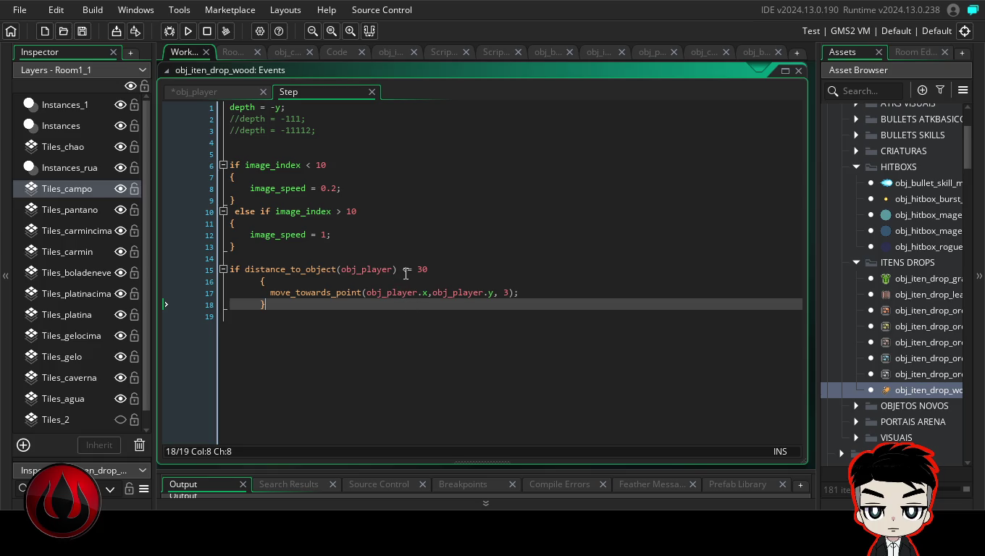
left_click_drag(429, 269, 414, 271)
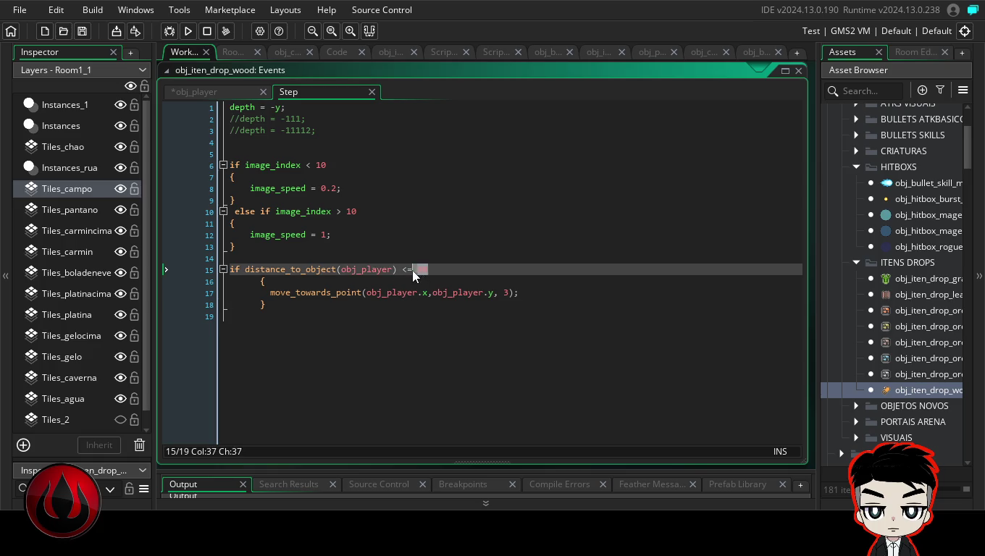
left_click(448, 276)
left_click_drag(428, 268, 406, 268)
left_click(406, 270)
left_click(457, 268)
left_click(401, 269)
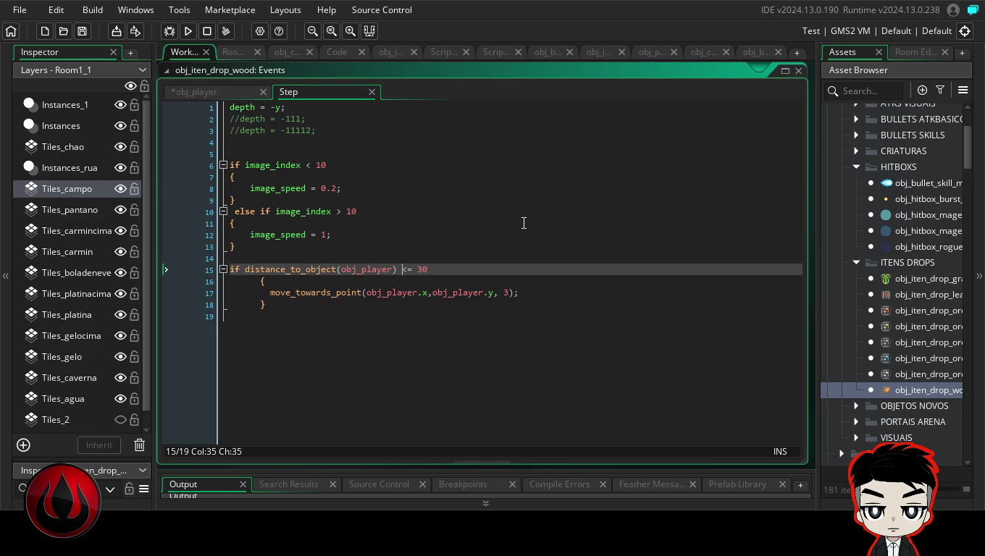